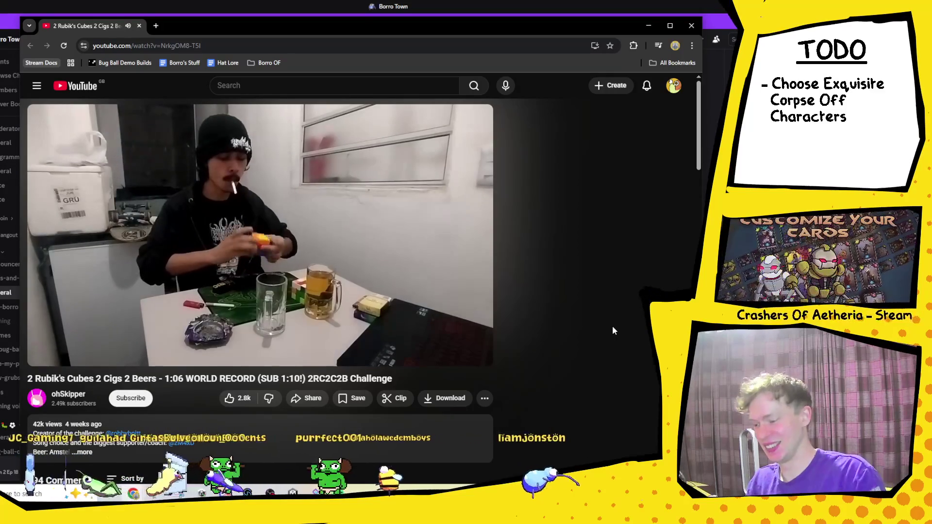
- Pause the '2 Rubik's Cubes 2 Cigs 2 Beers' video at 2:00 of 6:22
mouse_move(41, 356)
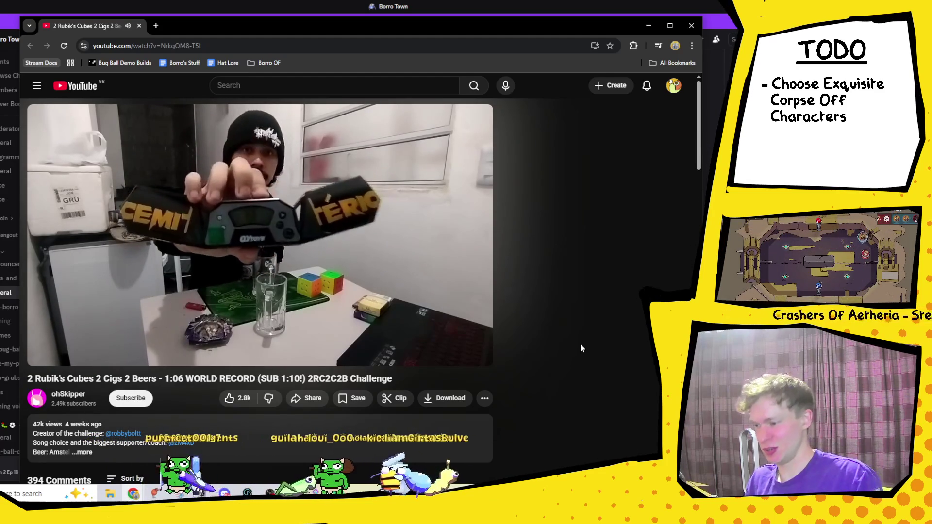
mouse_move(331, 290)
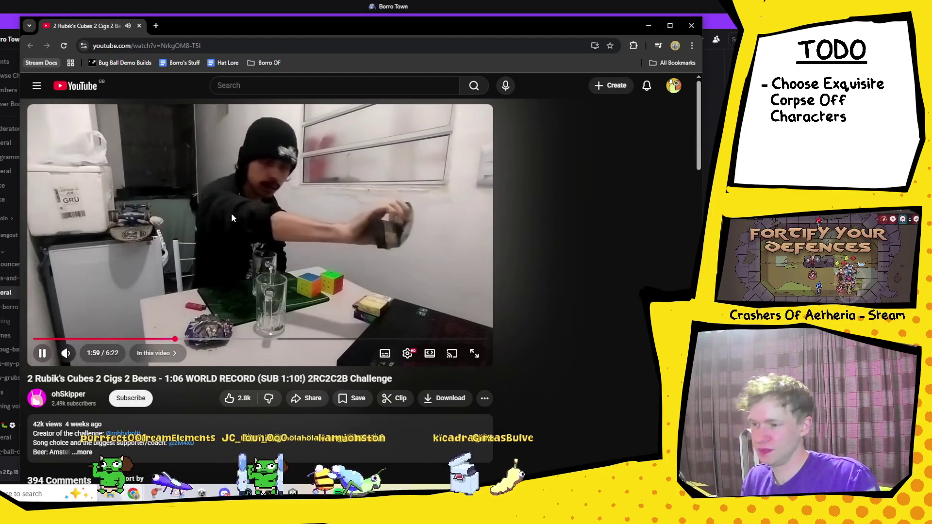
click(198, 303)
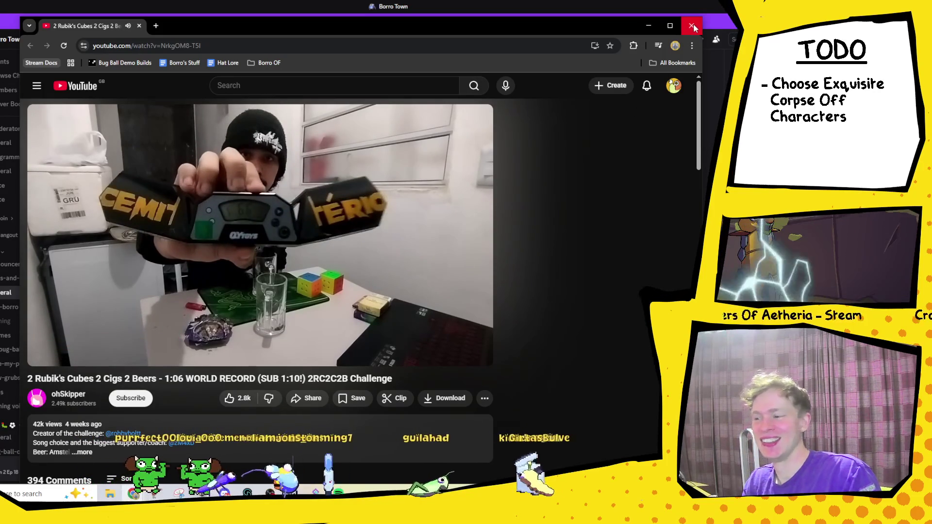
- Close the YouTube browser and switch to the Unity editor's forest level scene
click(693, 26)
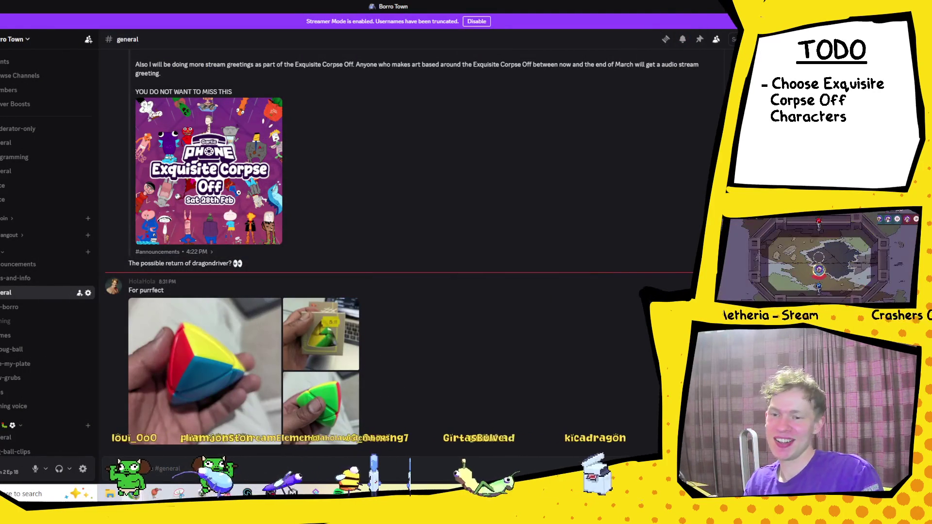
key(alt+Tab)
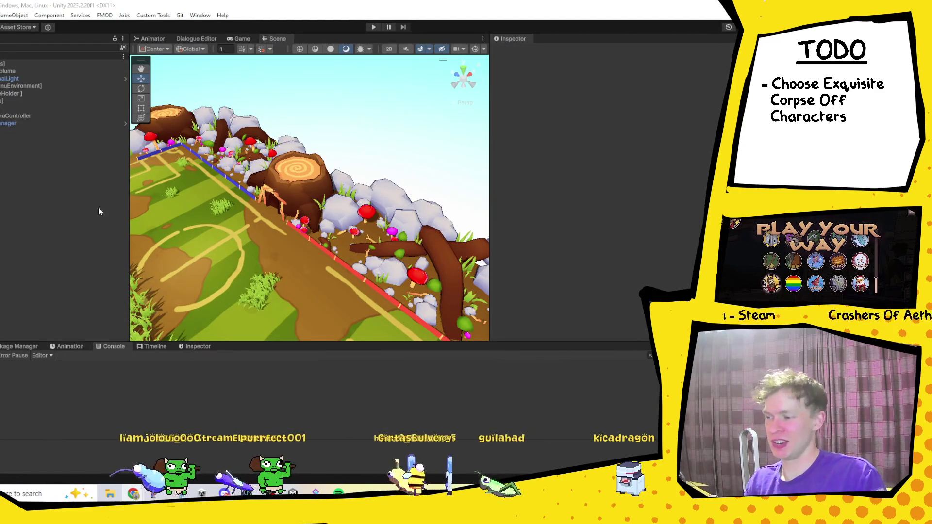
- Widen the Scene view by narrowing the Hierarchy, then bring Chrome forward maximized
drag(130, 195, 80, 195)
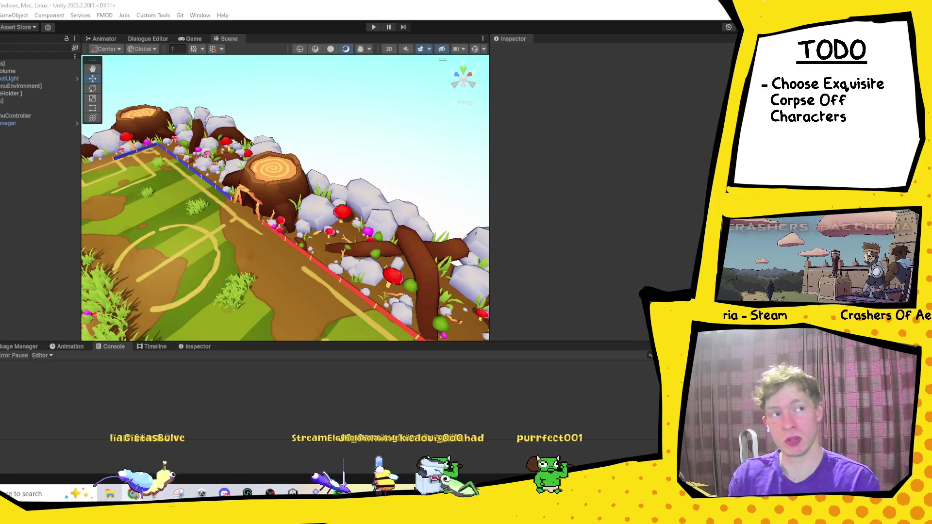
key(alt+Tab)
double_click(235, 117)
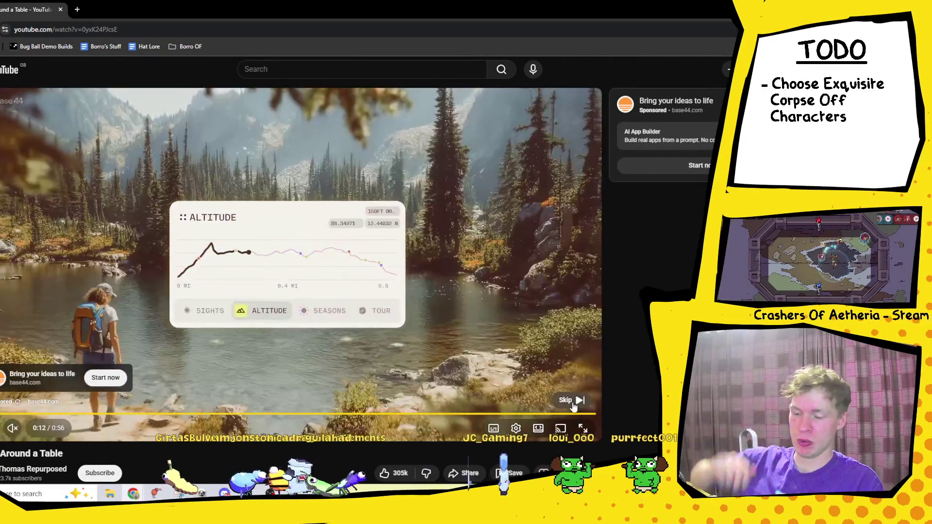
- Skip the ad so 'Around a Table' plays, then bring up the hangboard image search
click(572, 403)
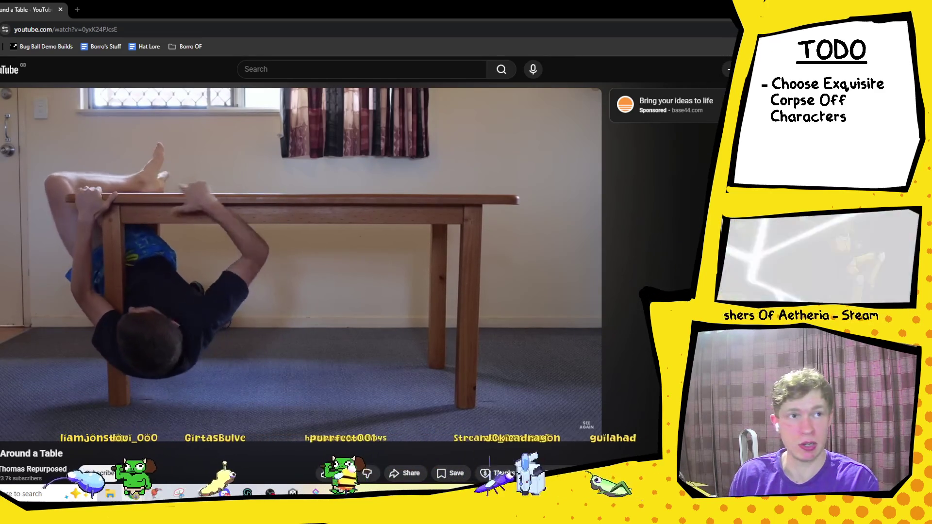
key(alt+Tab)
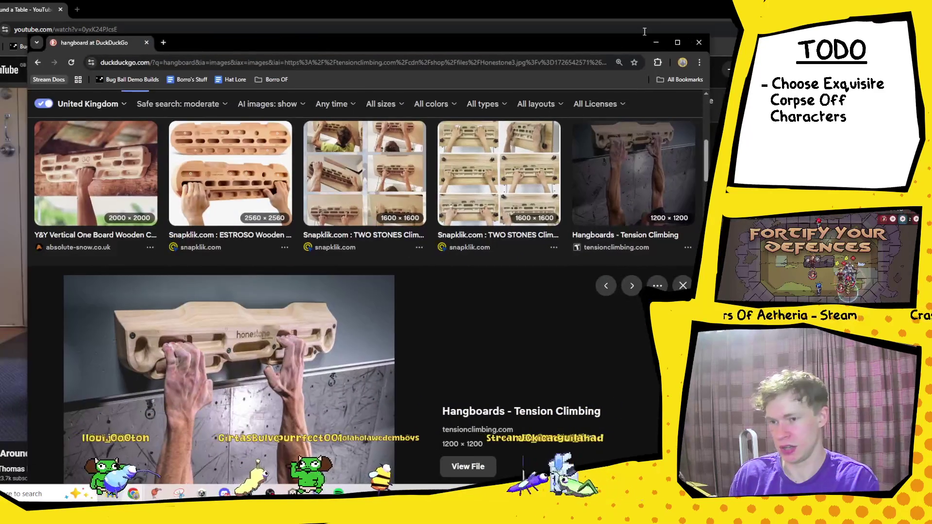
click(664, 51)
scroll(235, 281, down, 1)
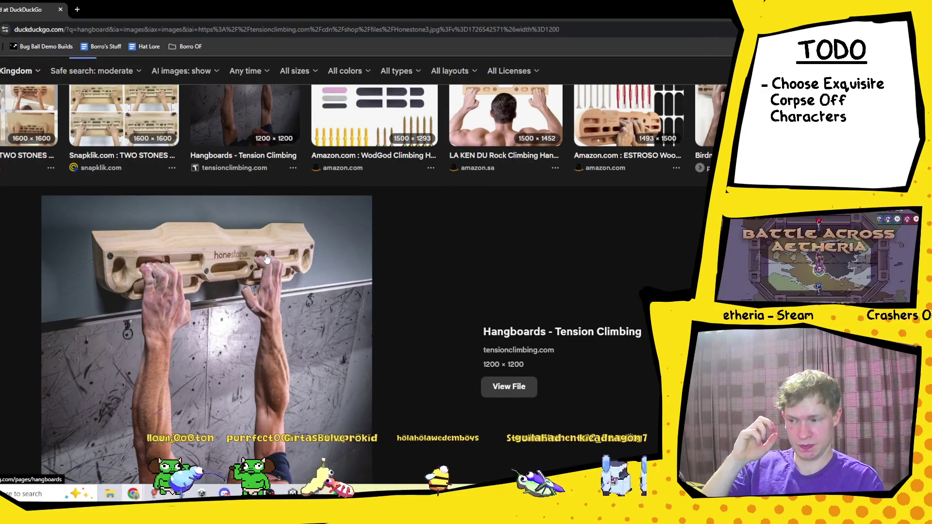
scroll(266, 258, down, 2)
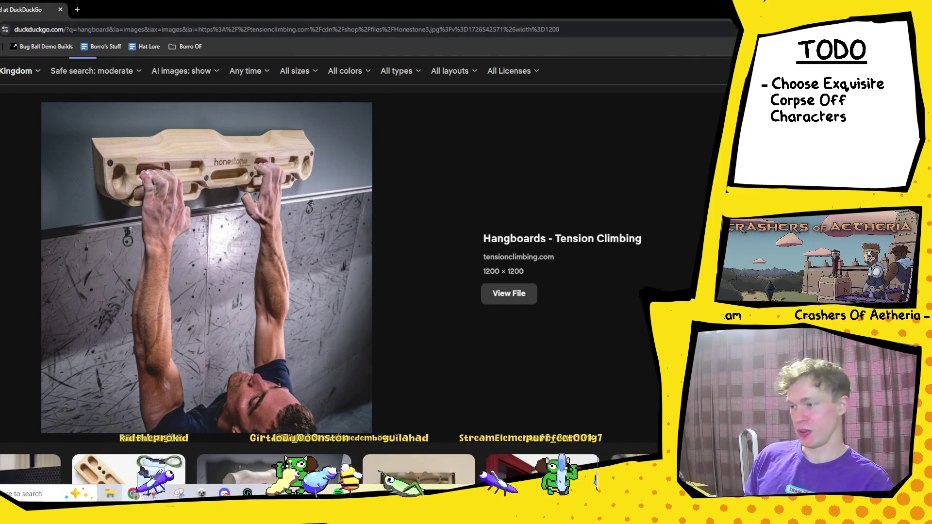
drag(258, 10, 254, 46)
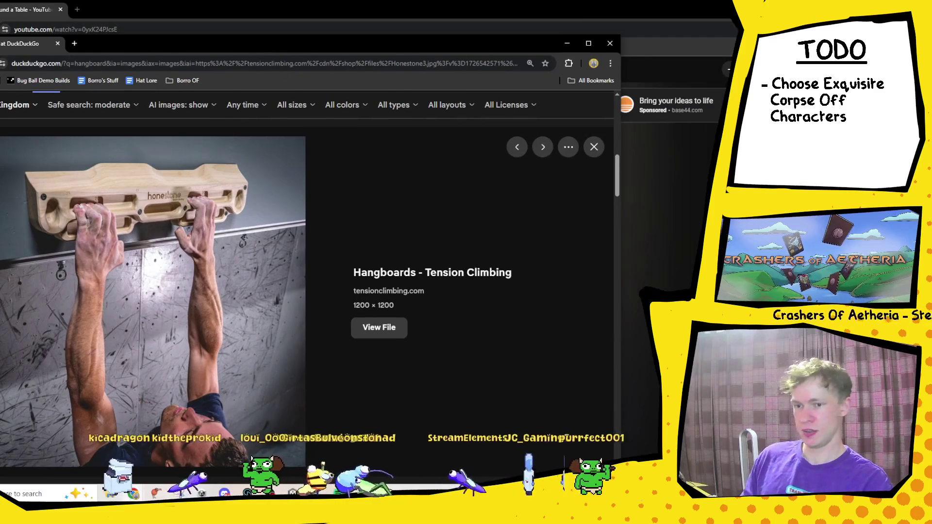
- Close the hangboard image search and move the kickflip stream YouTube results up over Unity
key(alt+Tab)
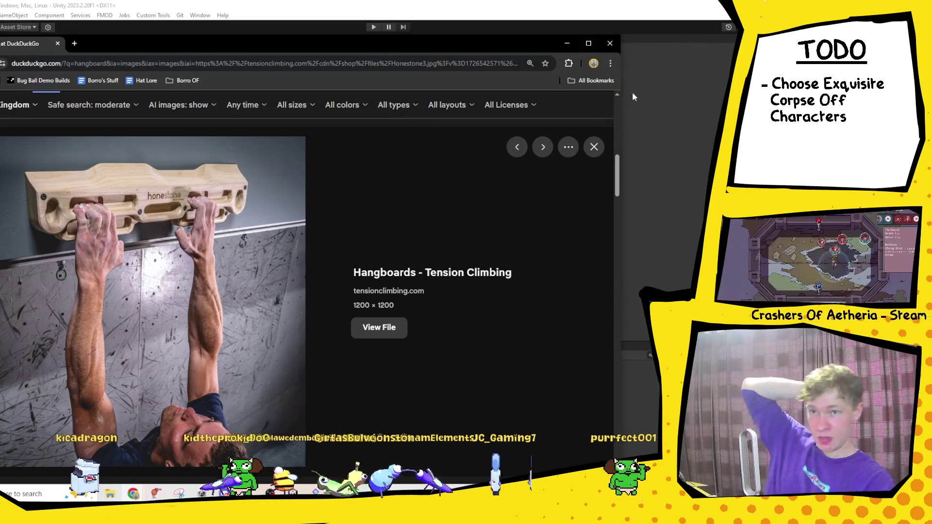
click(617, 39)
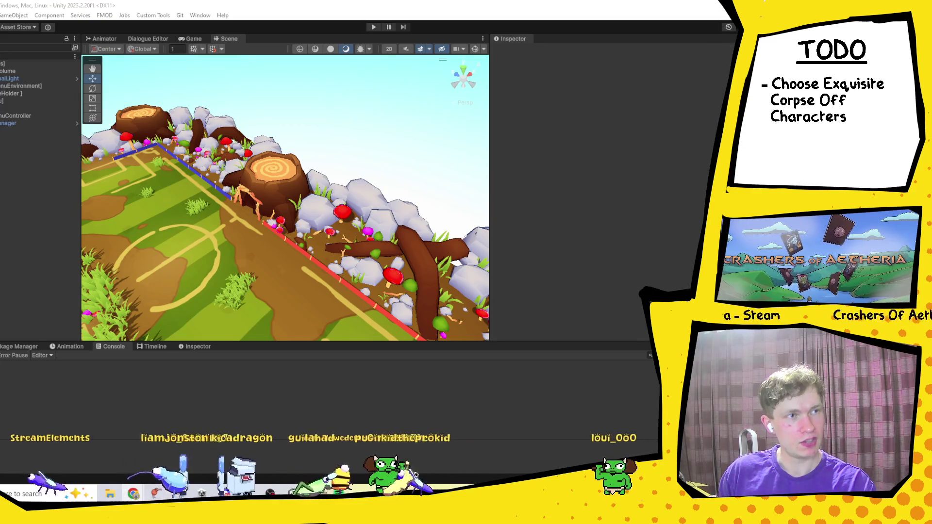
key(alt+Tab)
drag(282, 349, 239, 11)
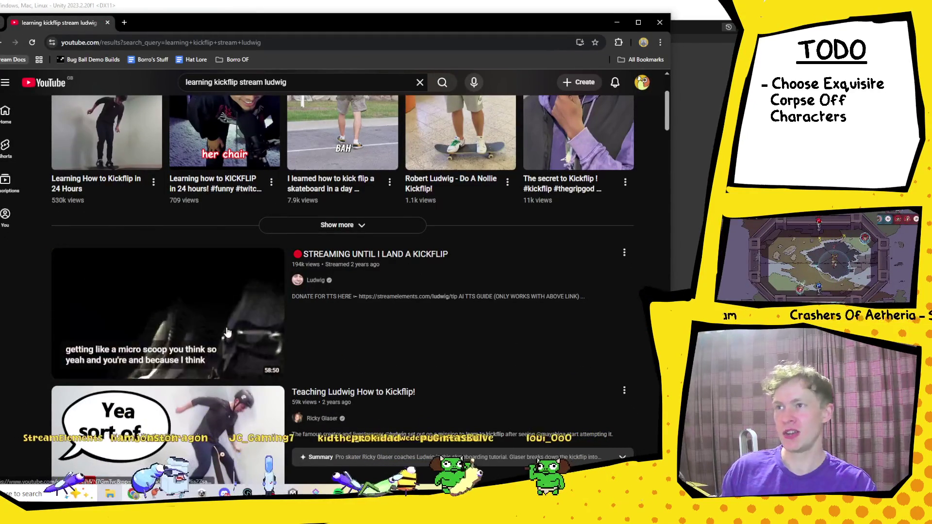
- Close the YouTube search window and switch to Discord's #general channel
scroll(305, 267, down, 1)
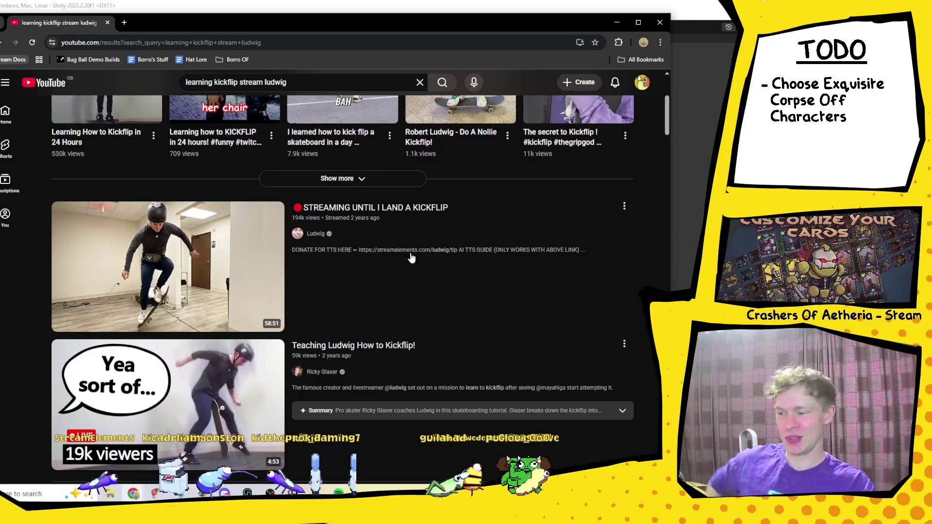
mouse_move(398, 322)
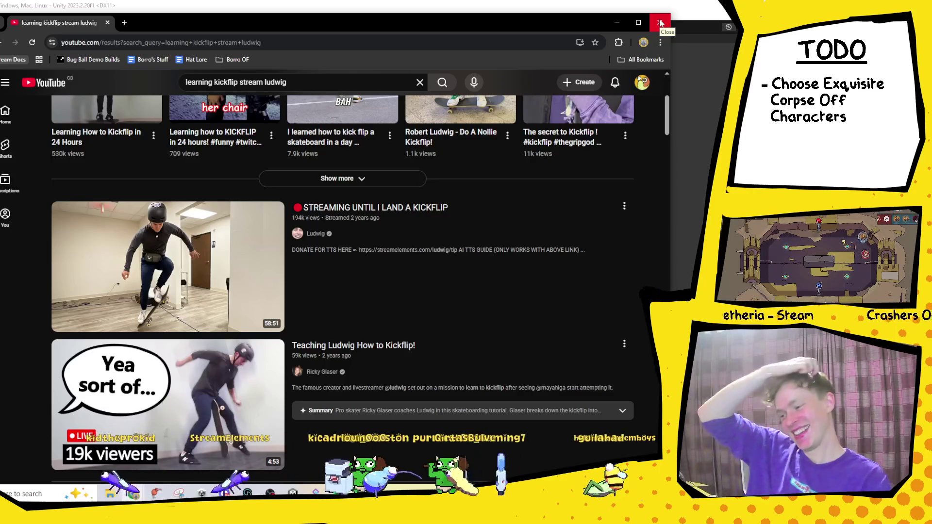
click(660, 23)
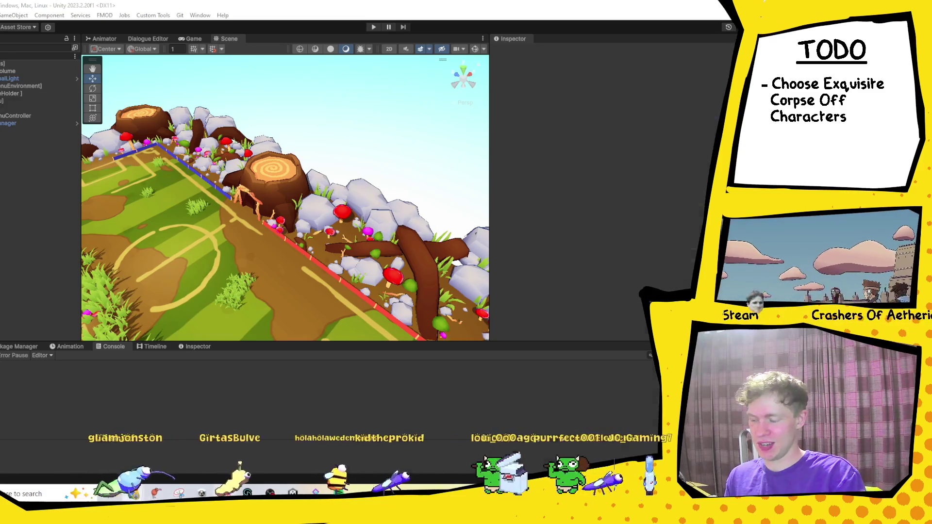
key(alt+Tab)
scroll(232, 155, up, 3)
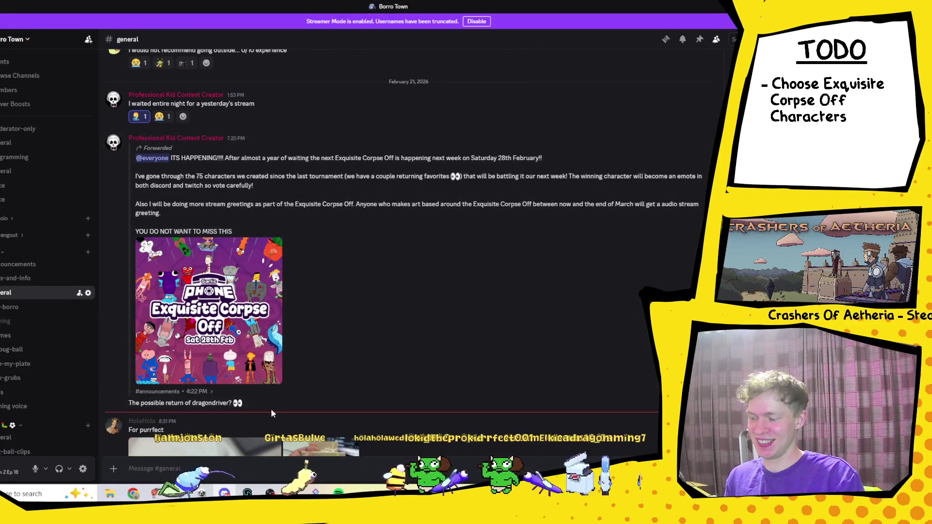
- Read the Exquisite Corpse Off announcement and enlarged poster, then return to Unity
drag(252, 402, 139, 403)
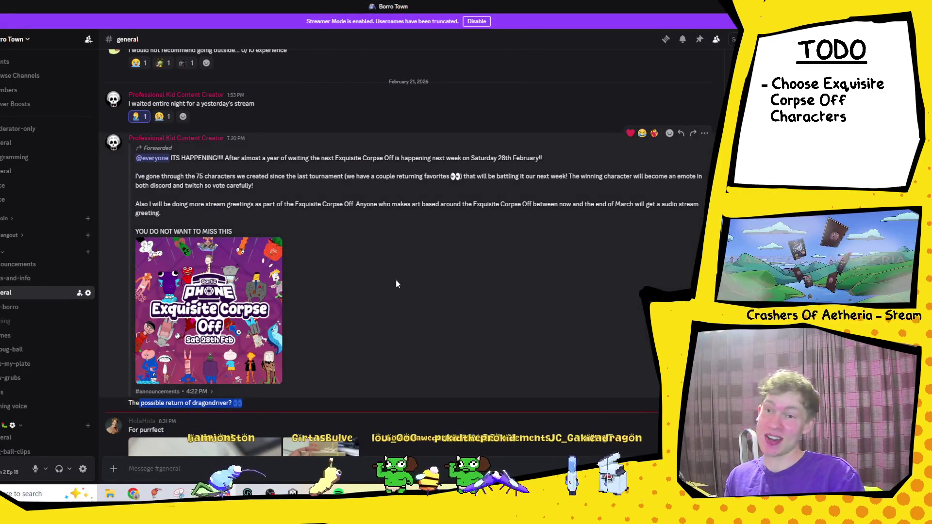
click(512, 326)
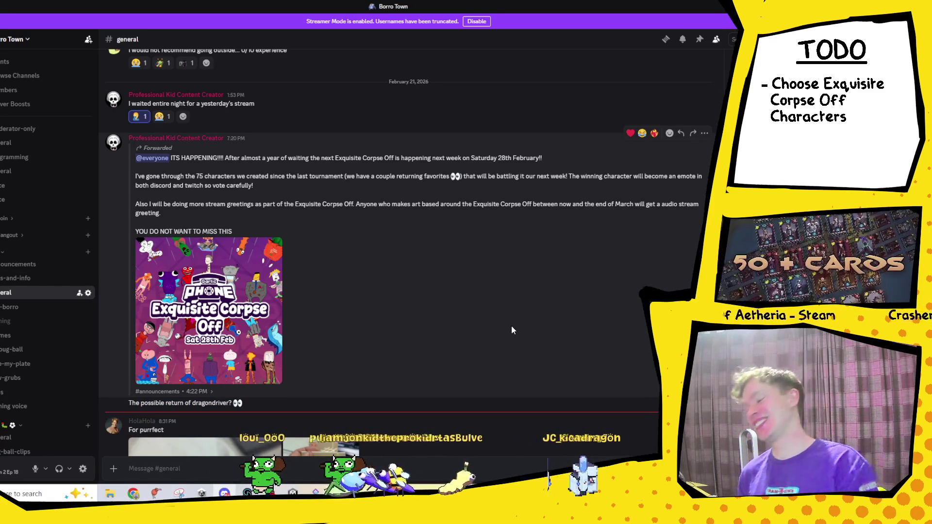
click(209, 310)
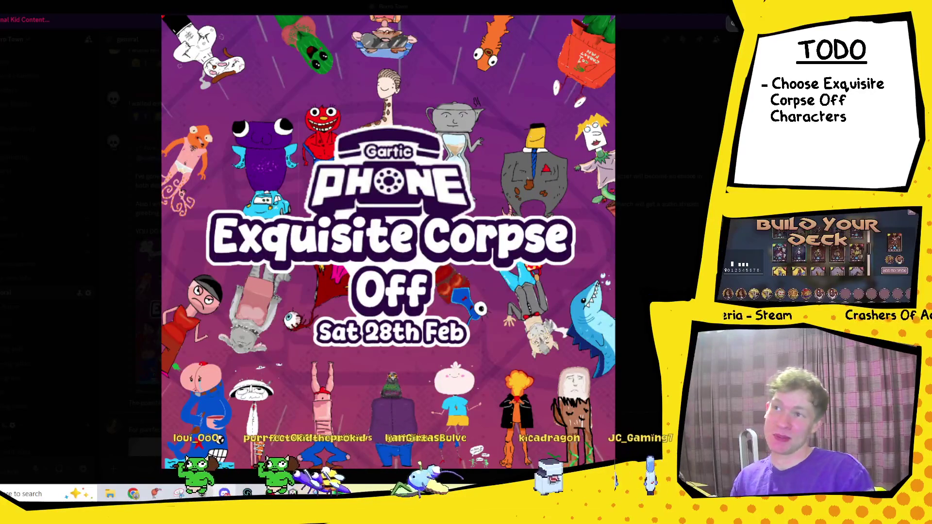
click(666, 182)
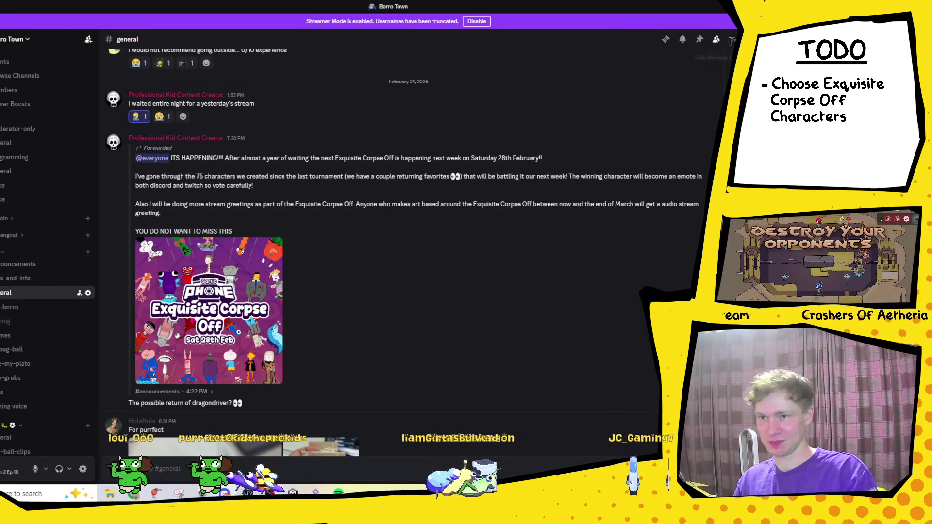
scroll(524, 226, down, 3)
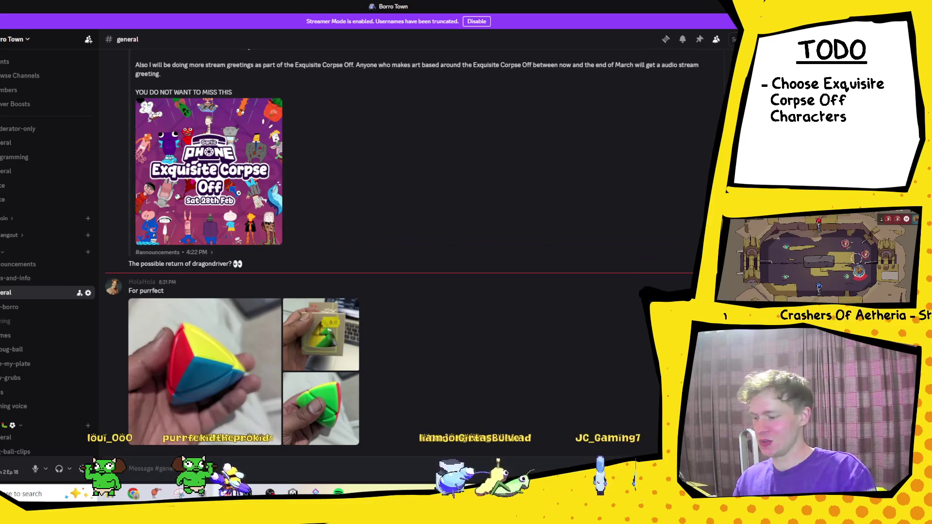
key(alt+Tab)
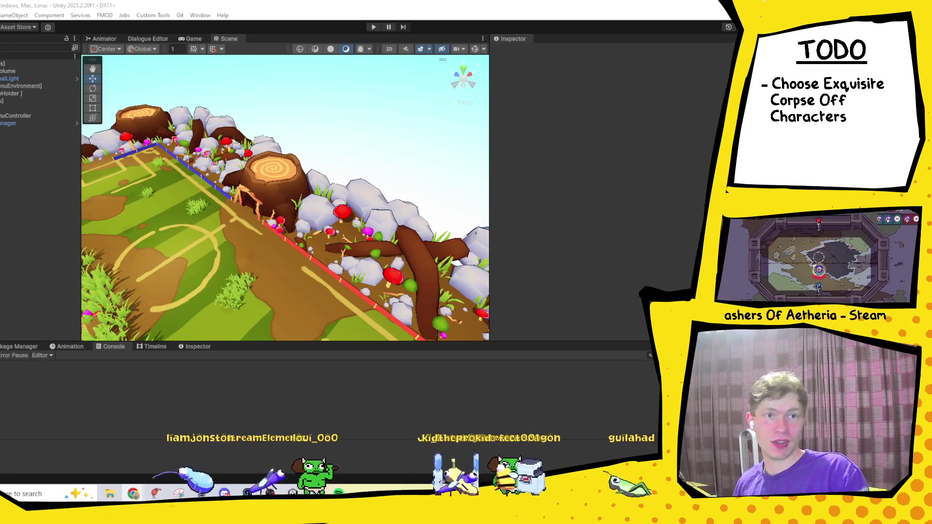
- Bring Chrome forward full screen and skip the domain ad on the revival video
key(alt+Tab)
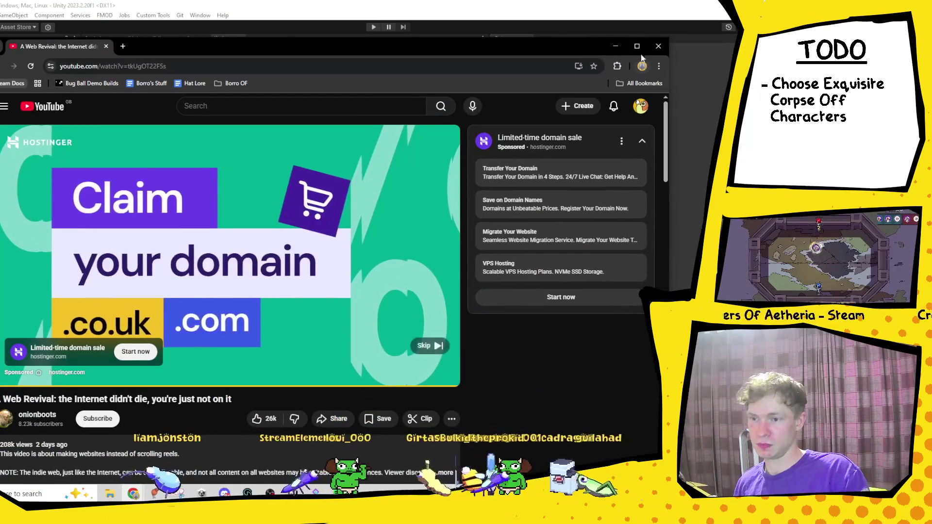
double_click(456, 54)
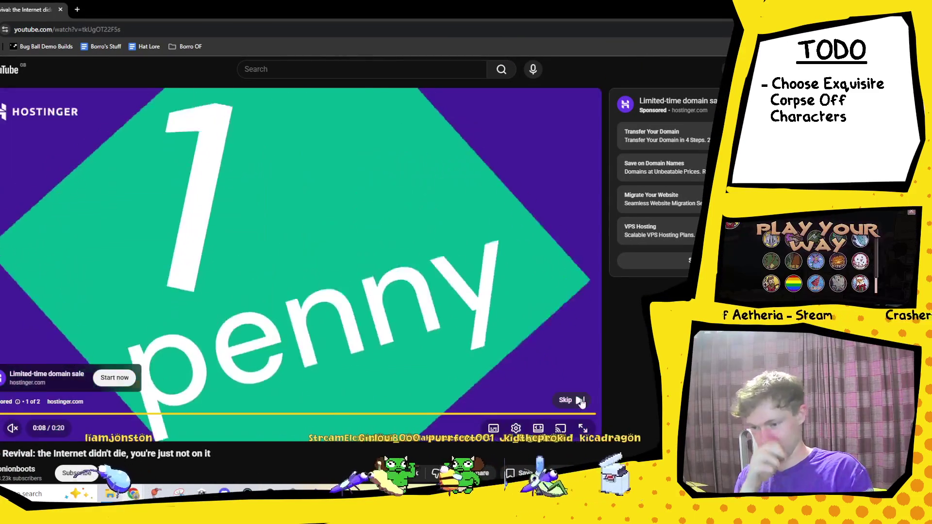
click(580, 401)
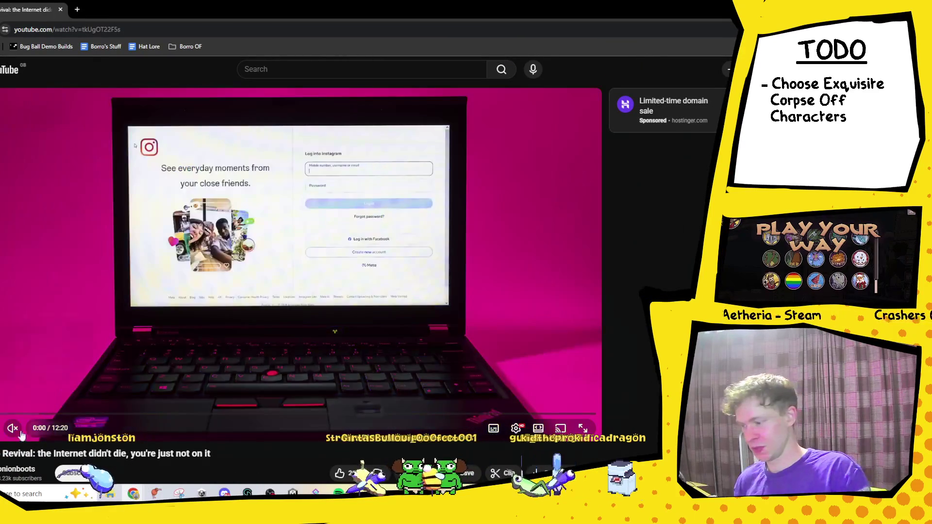
- Select the video's web address, then jump the revival video ahead to 2:38
scroll(157, 313, down, 1)
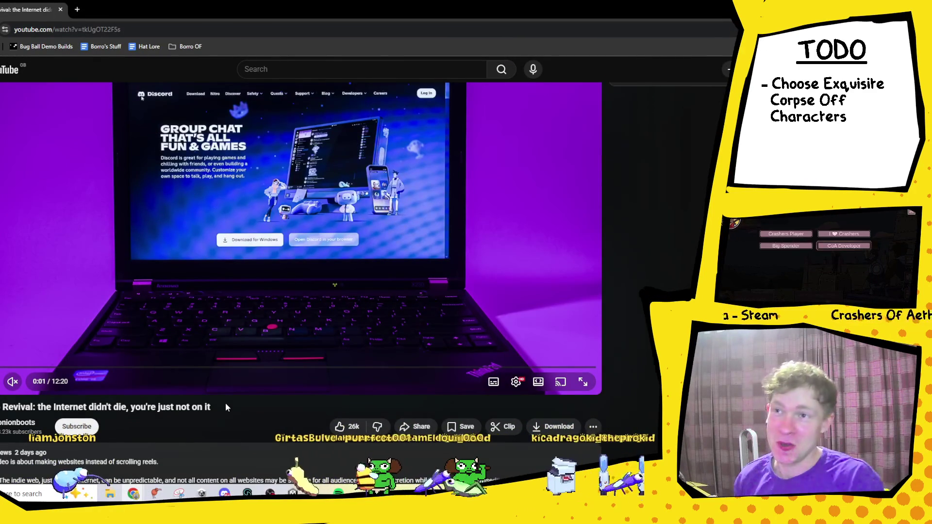
click(171, 30)
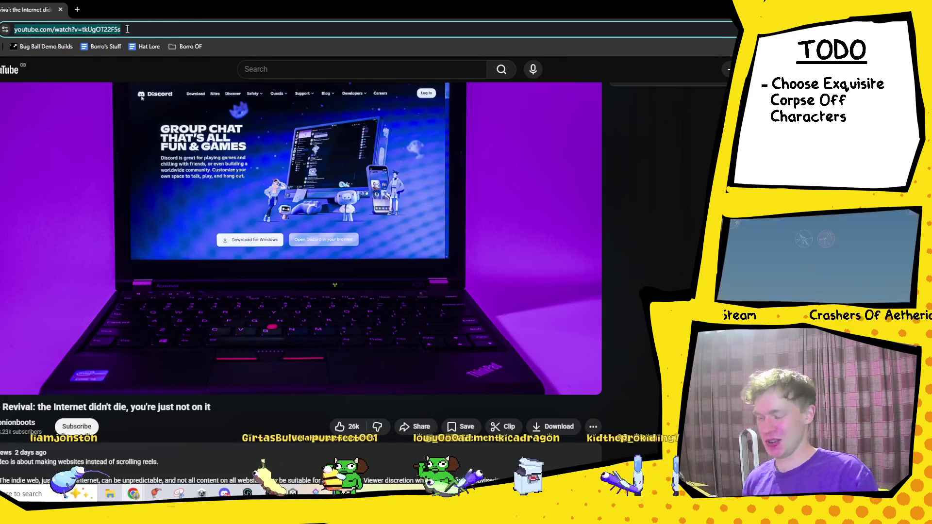
key(Escape)
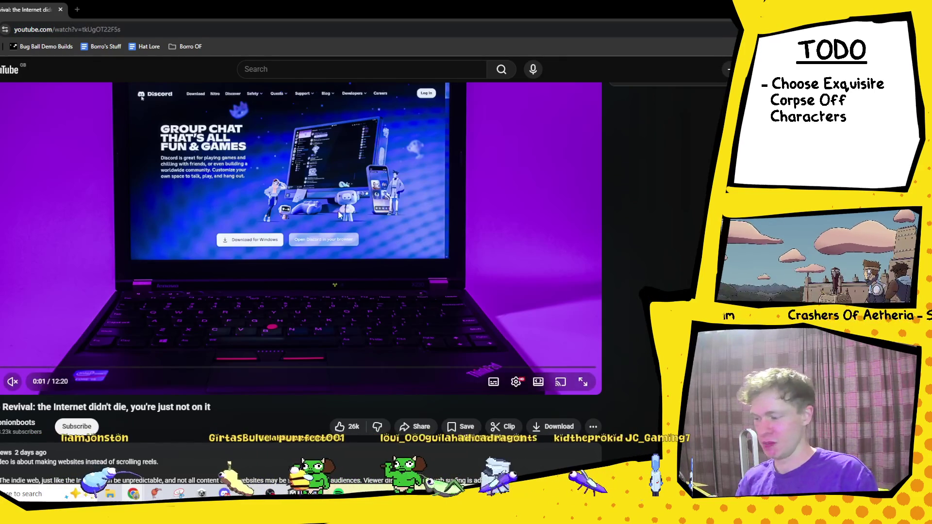
scroll(36, 340, down, 3)
scroll(99, 342, up, 4)
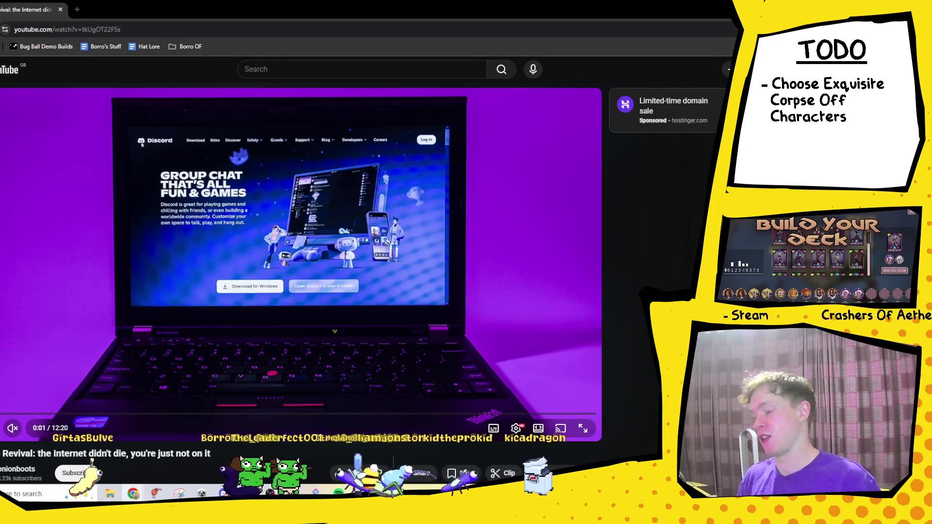
scroll(421, 235, down, 4)
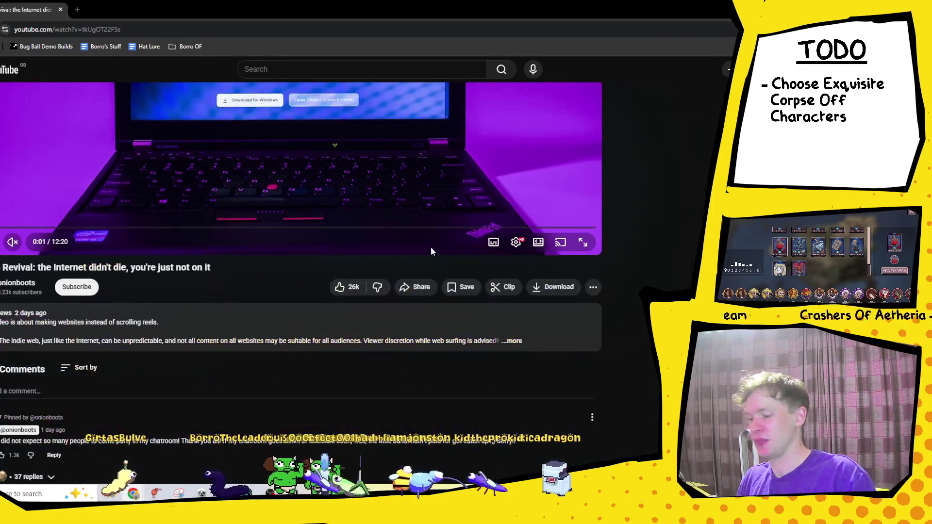
scroll(705, 153, up, 4)
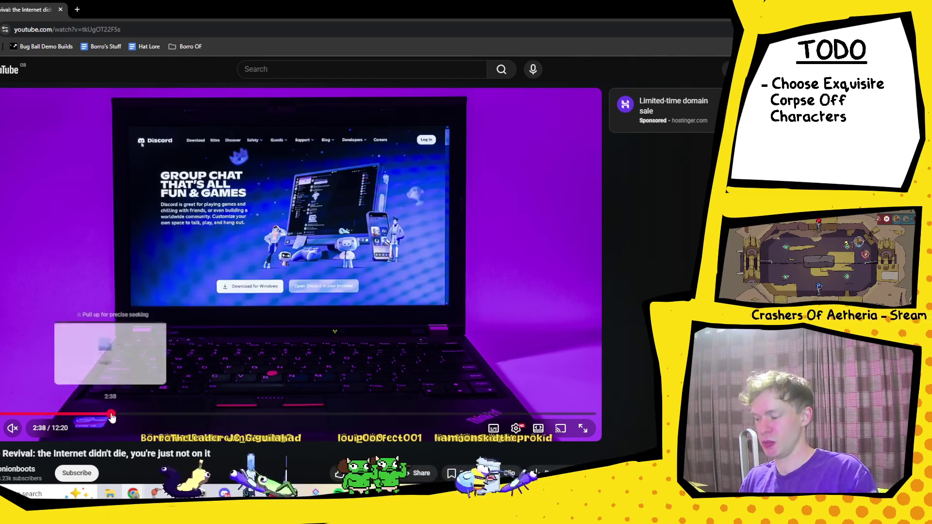
click(111, 414)
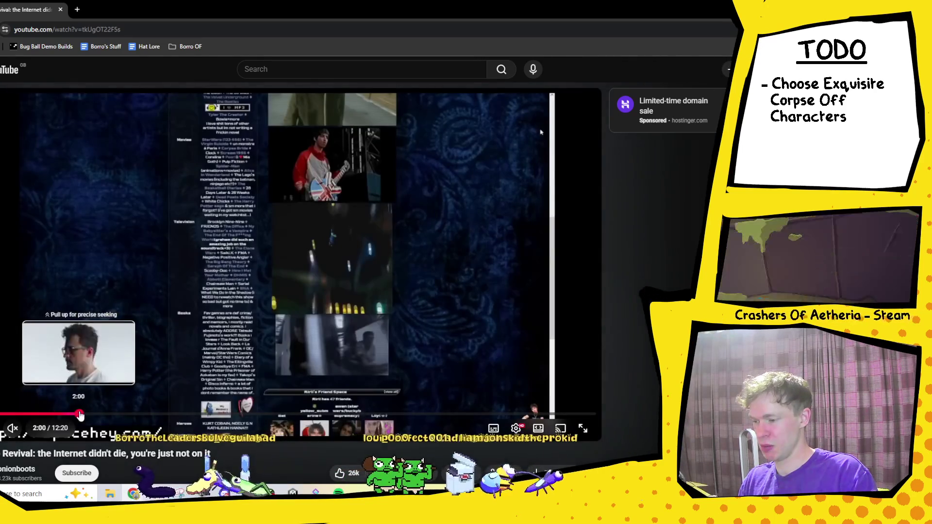
- Seek the revival video through 2:00, 4:40 and 8:00 to the Heartlands footage near 10:41
click(80, 414)
click(212, 414)
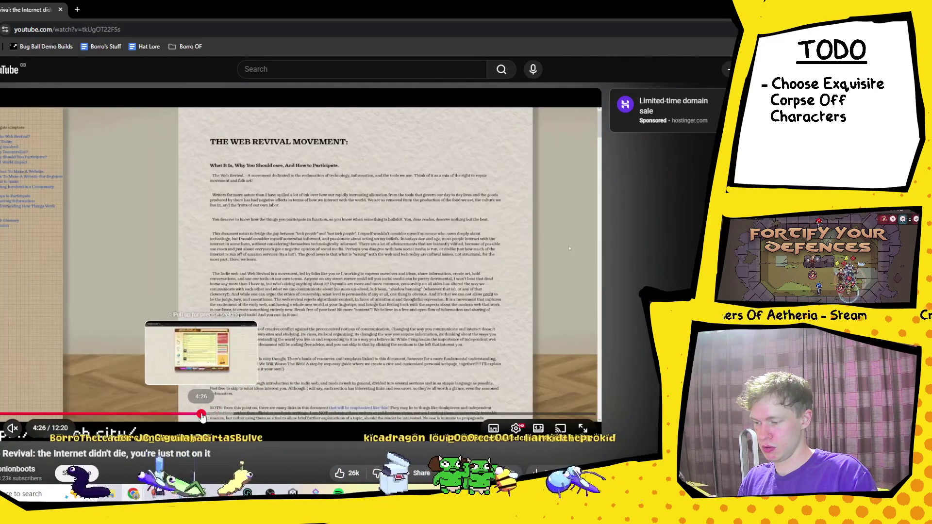
click(201, 414)
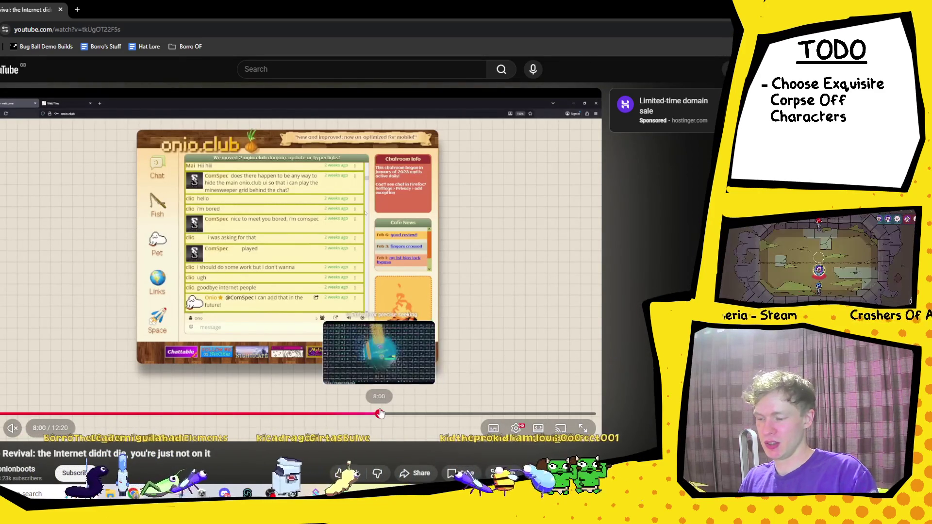
click(380, 413)
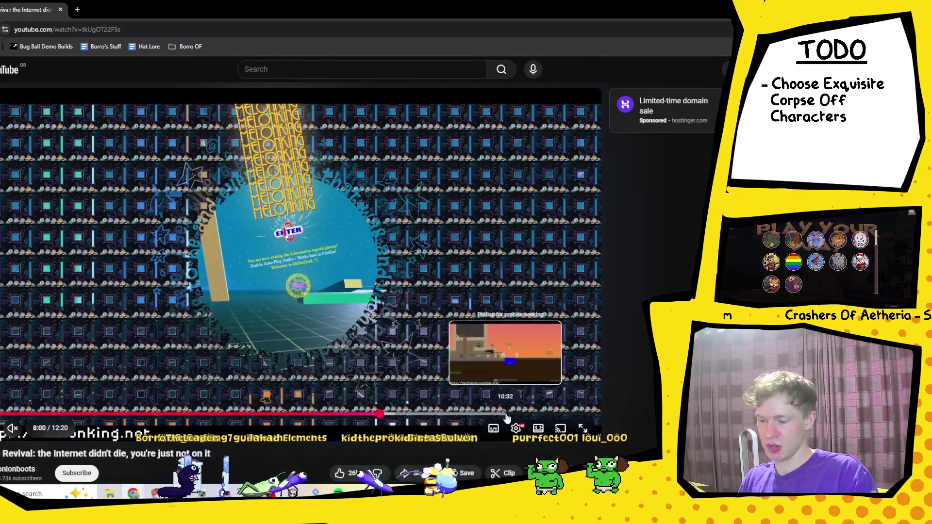
click(505, 415)
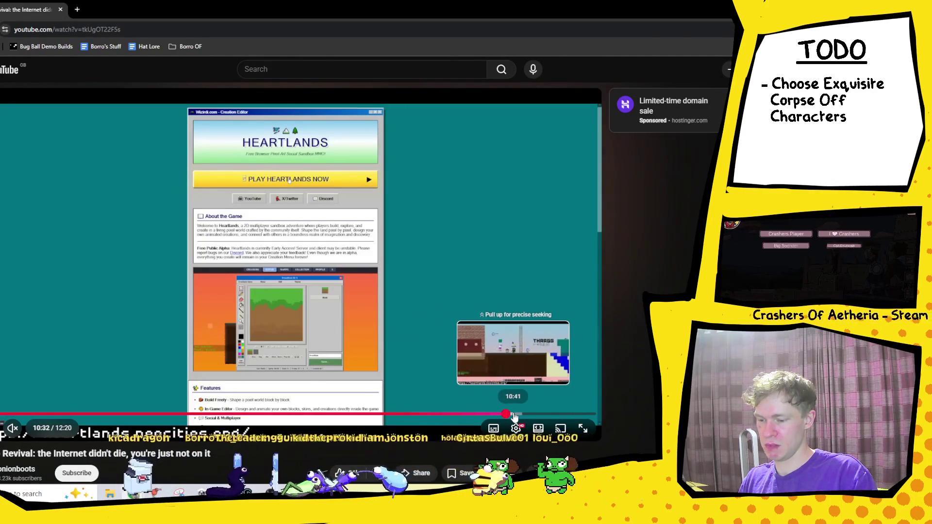
click(513, 414)
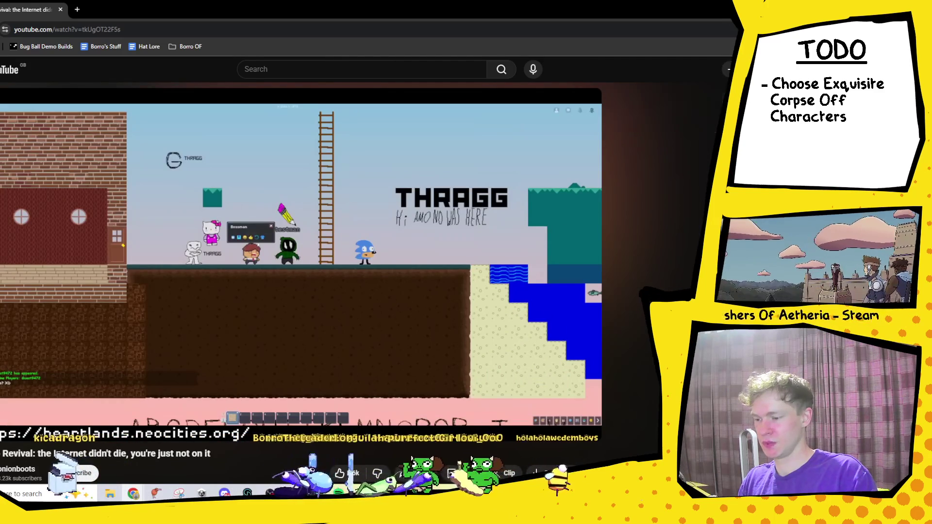
key(alt+Tab)
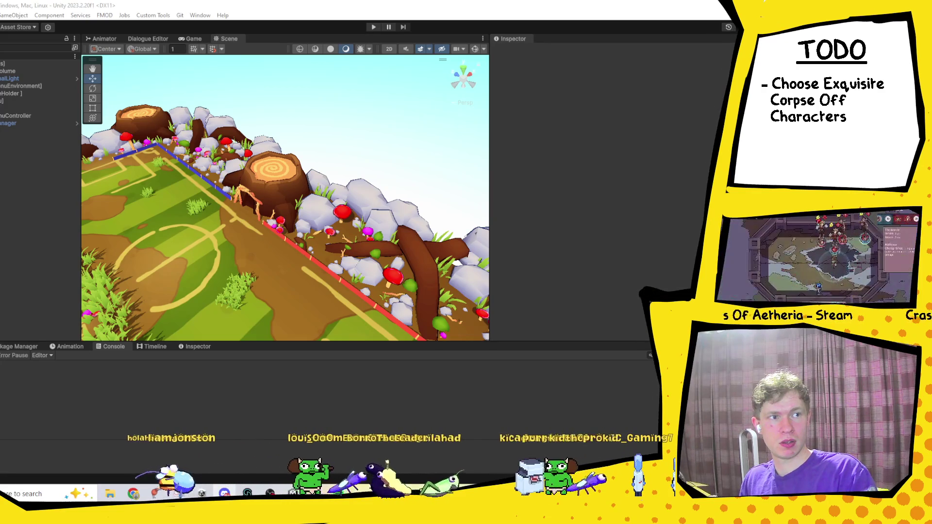
- Bring Discord forward maximized and go to the Friends page, which has no pending requests
key(alt+Tab)
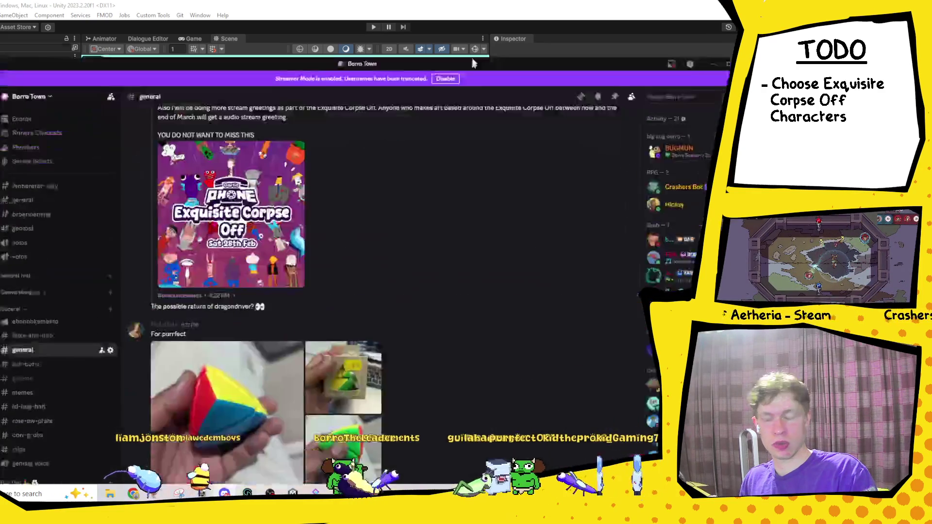
click(730, 34)
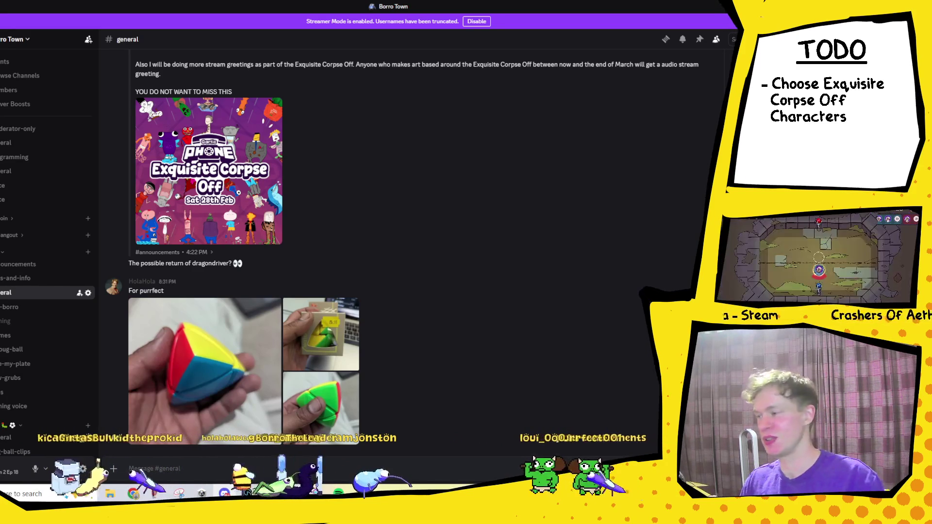
click(1, 23)
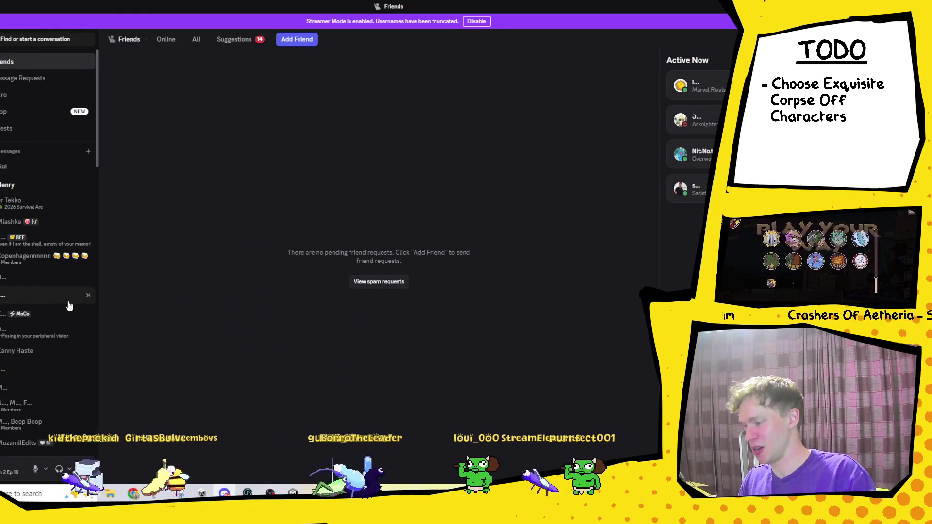
- View the shared match scoreboard image in a friend's DM, then return to Borro Town #general
click(29, 222)
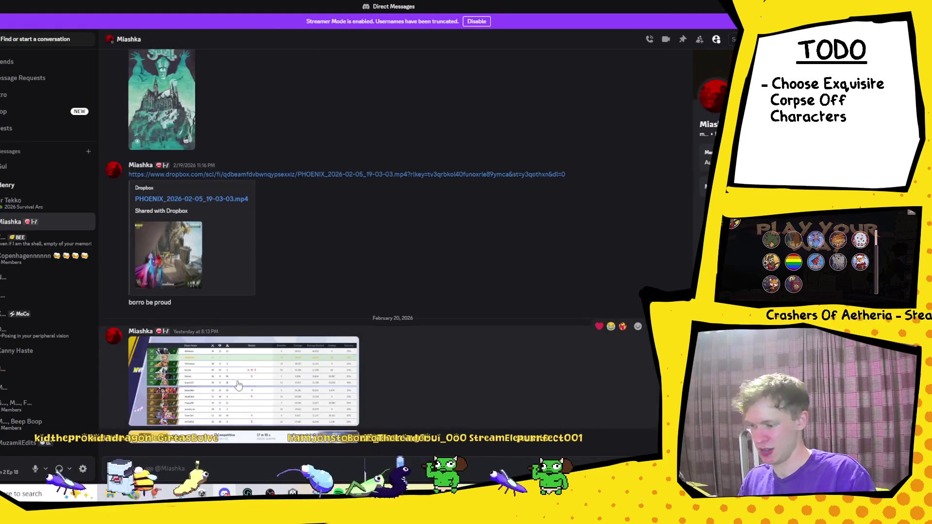
click(240, 384)
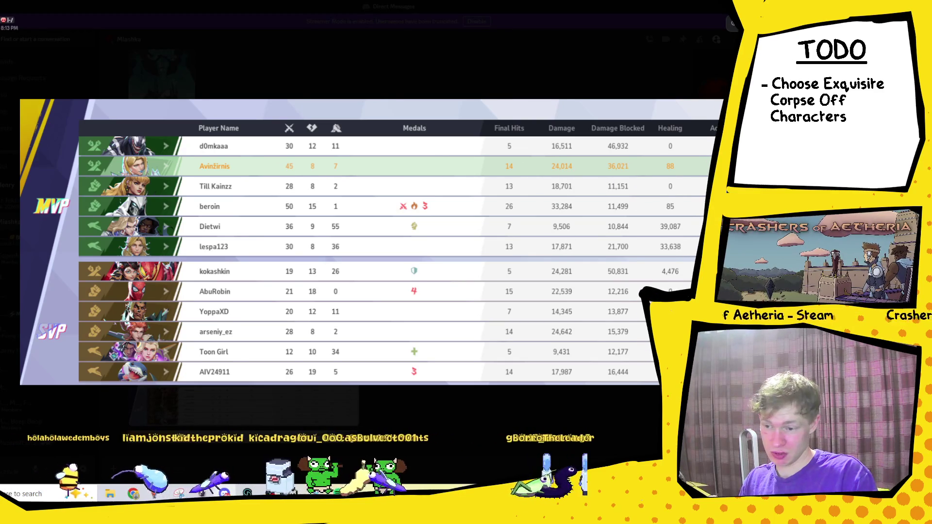
key(Escape)
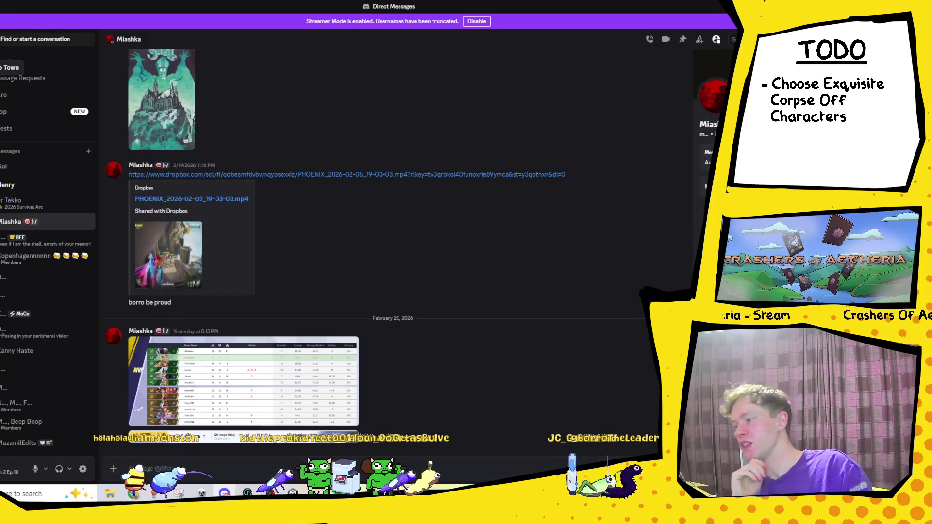
key(ctrl+alt+Down)
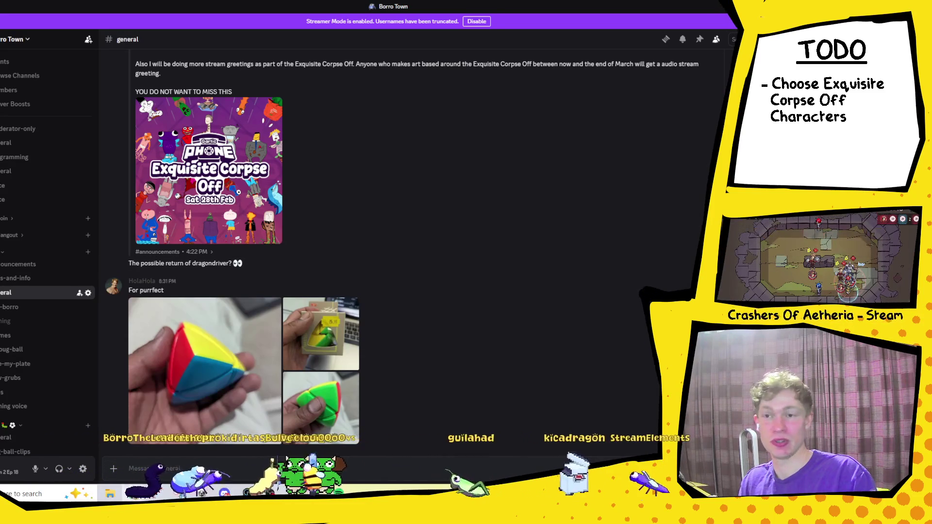
- Bring up the TwitchTracker streams-by-calendar-day page and maximize the browser window
key(alt+Tab)
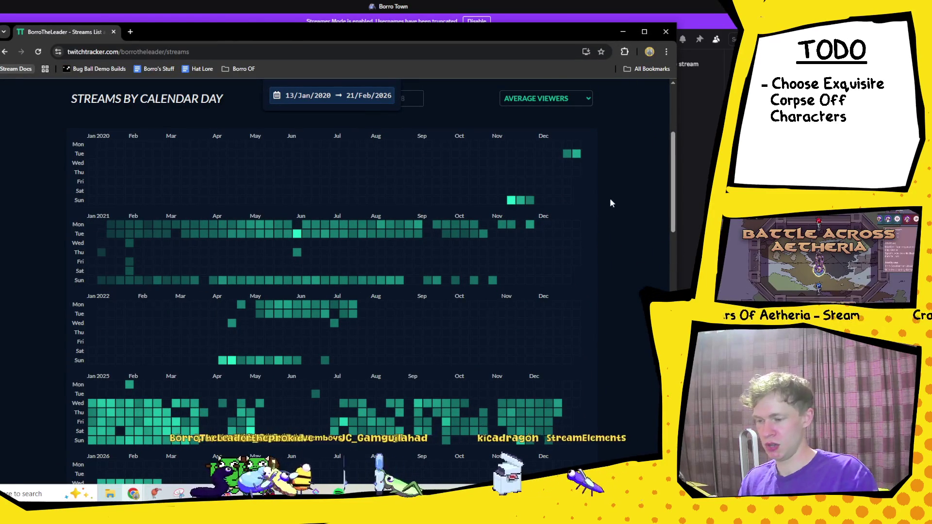
click(645, 32)
- Scroll through the 13/Jan/2020–21/Feb/2026 streams heatmap of average viewers, then go back to Discord
mouse_move(618, 135)
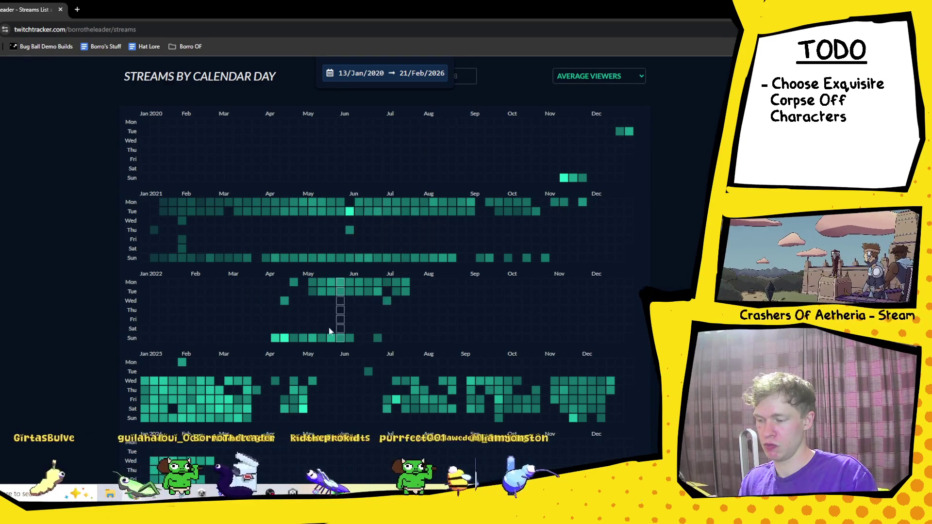
scroll(343, 333, down, 1)
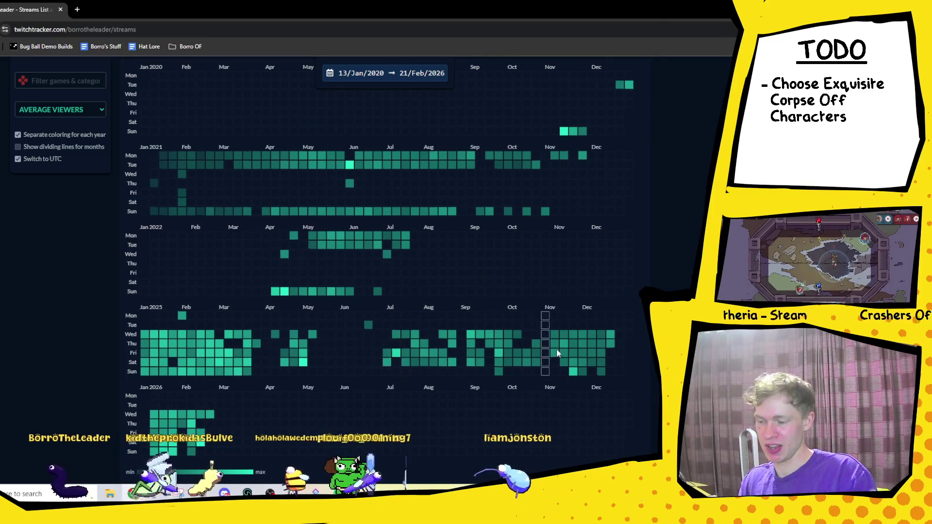
scroll(596, 275, down, 2)
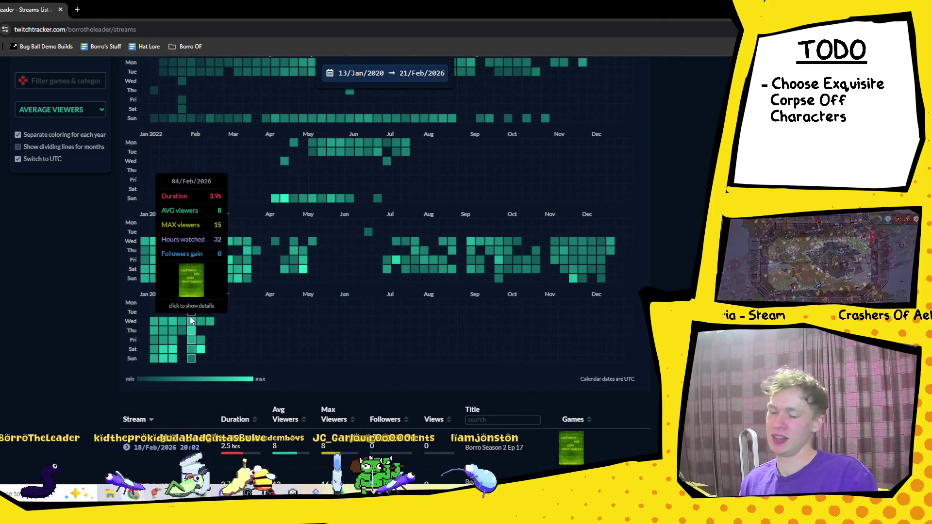
scroll(457, 291, up, 2)
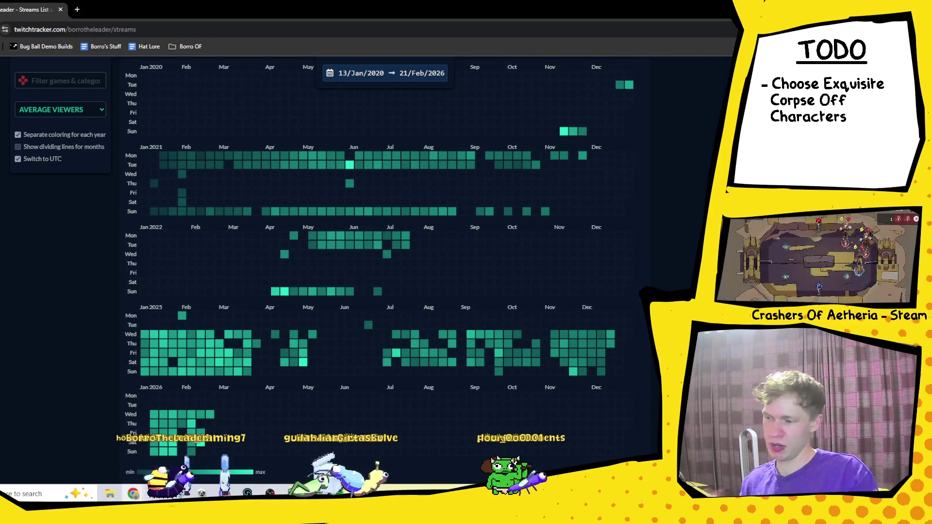
scroll(365, 349, up, 1)
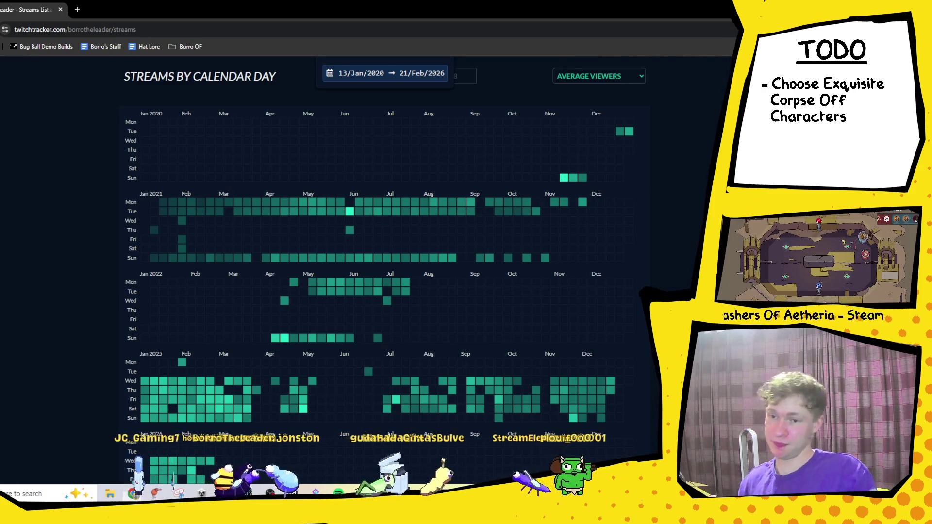
key(alt+Tab)
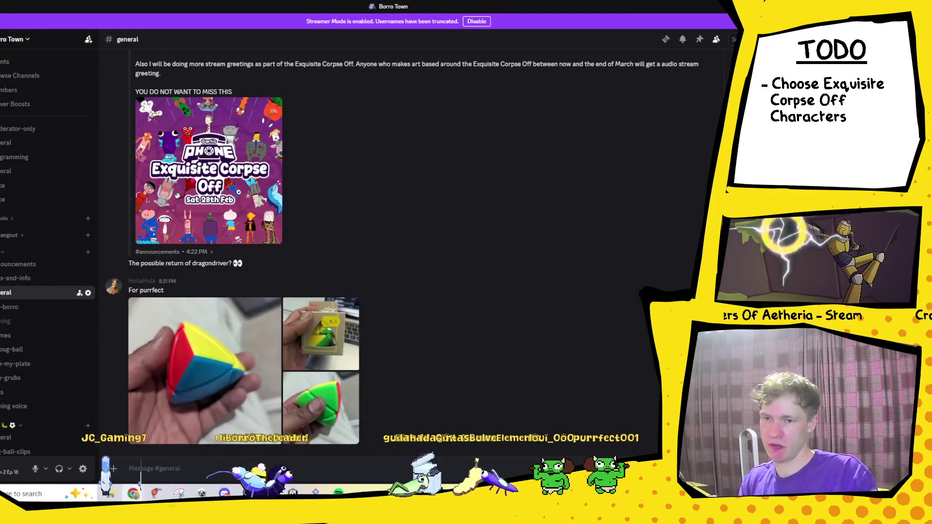
- Switch to the Unity editor and select the GameManager object in the Bug Ball scene
key(alt+Tab)
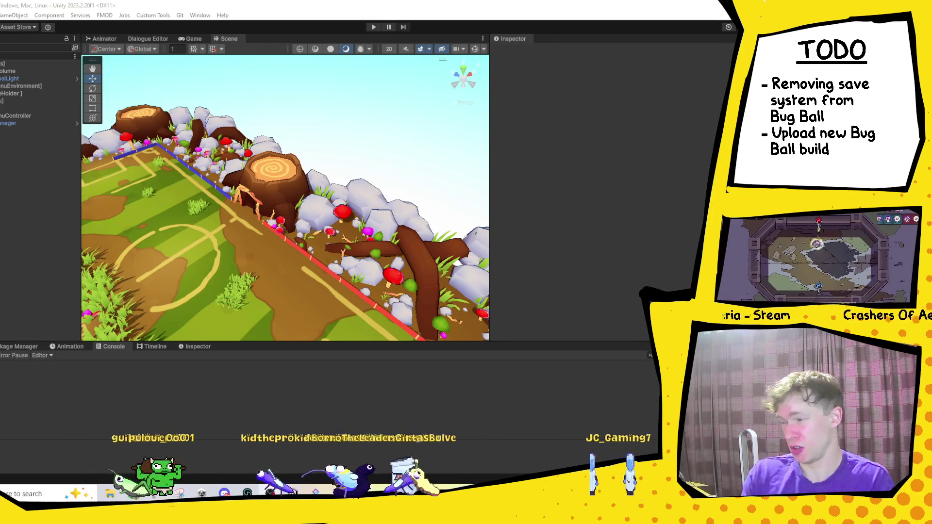
click(2, 124)
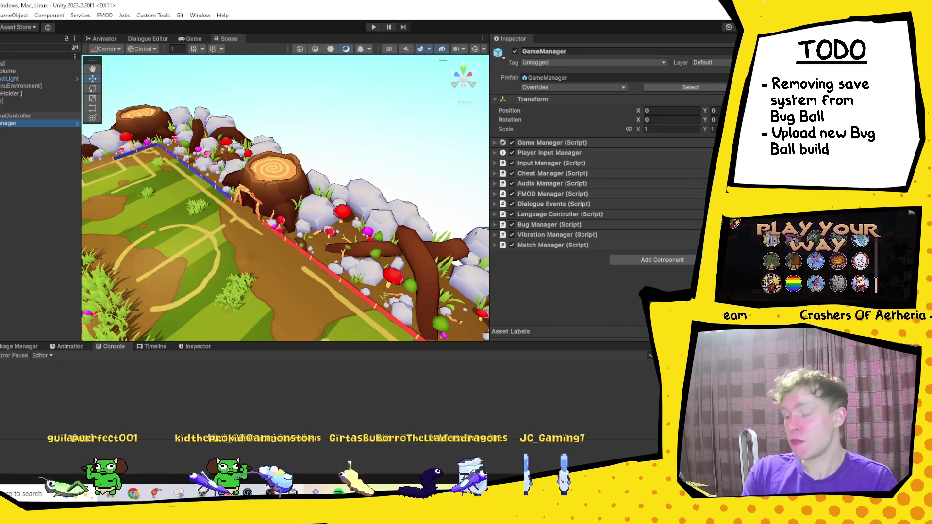
- Show the root Assets folder in the Project tab and select the Project folder
click(0, 346)
click(50, 365)
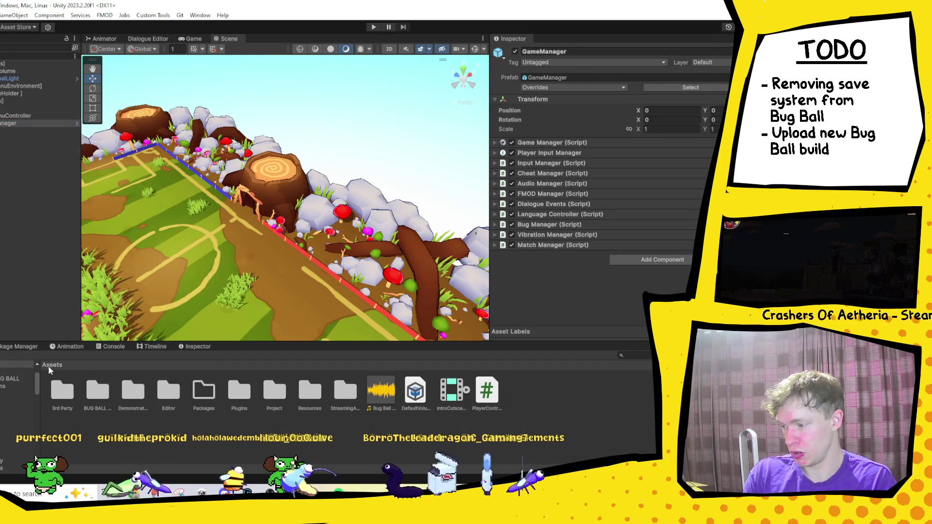
click(277, 403)
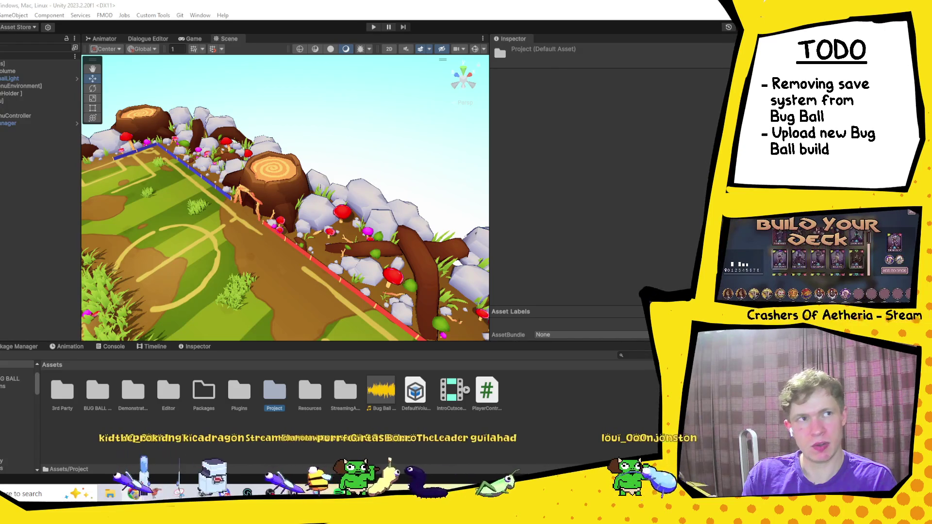
key(alt+Tab)
- Move the YouTube window, replay the Short from the start, and close the window
drag(333, 44, 308, 12)
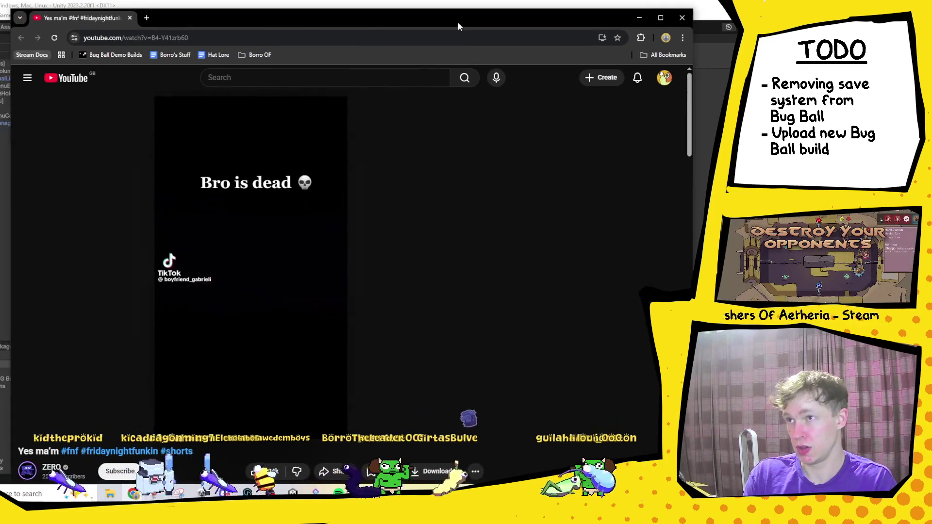
click(31, 423)
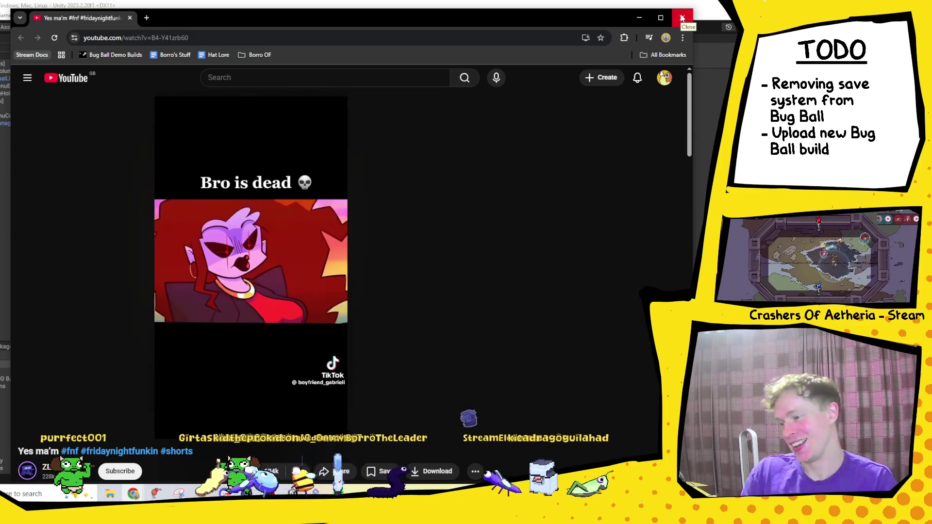
scroll(486, 264, down, 5)
scroll(543, 219, up, 5)
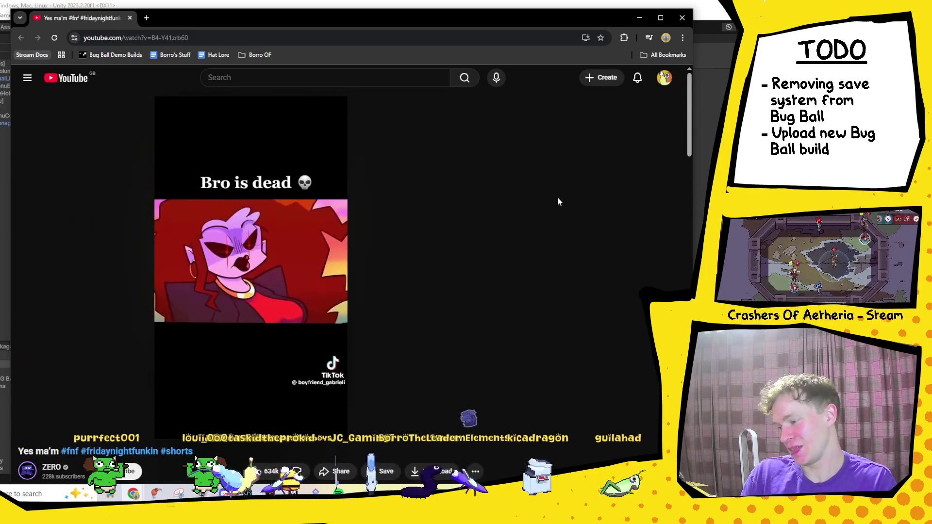
scroll(543, 213, down, 5)
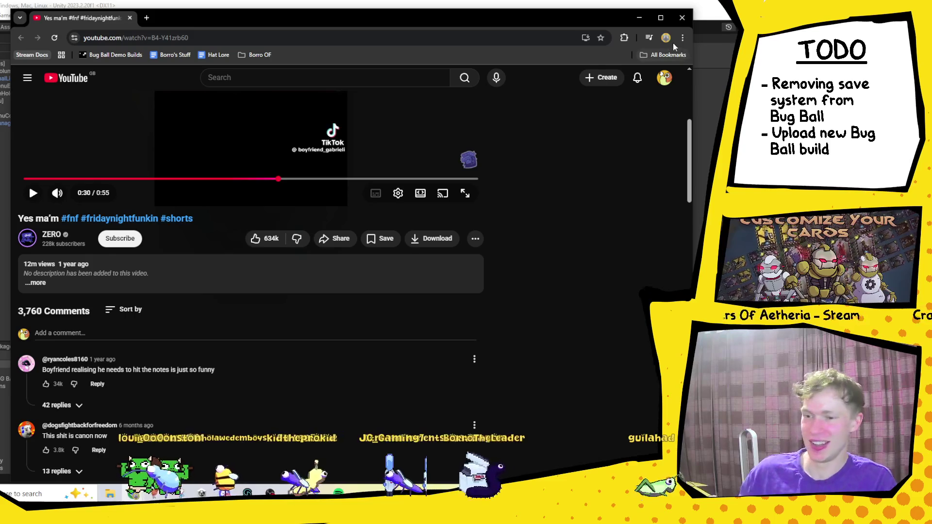
click(682, 19)
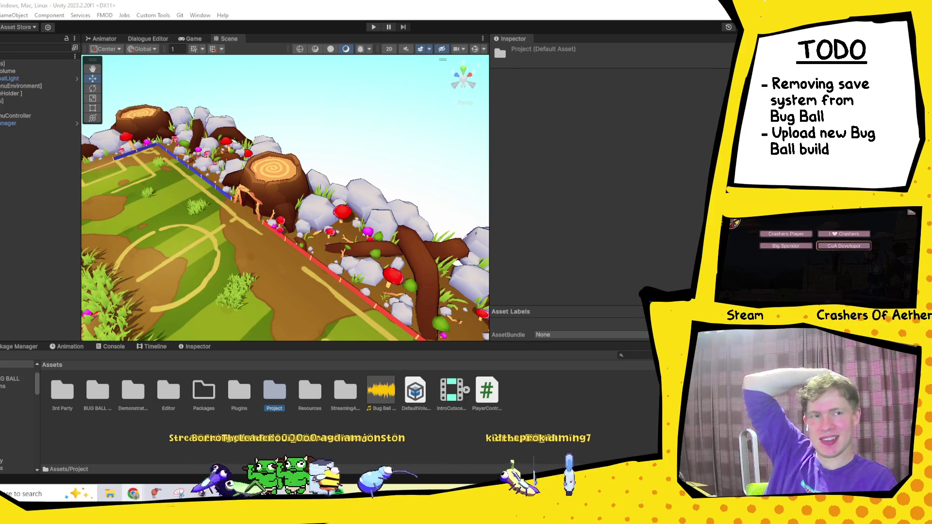
key(alt+Tab)
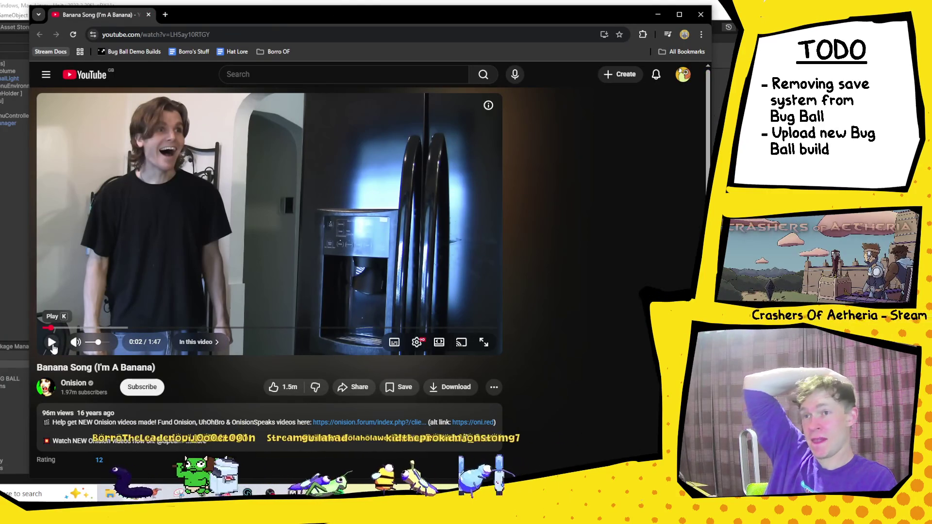
- Play the 'Banana Song (I'm A Banana)' video, pause it, and close the browser window
click(53, 344)
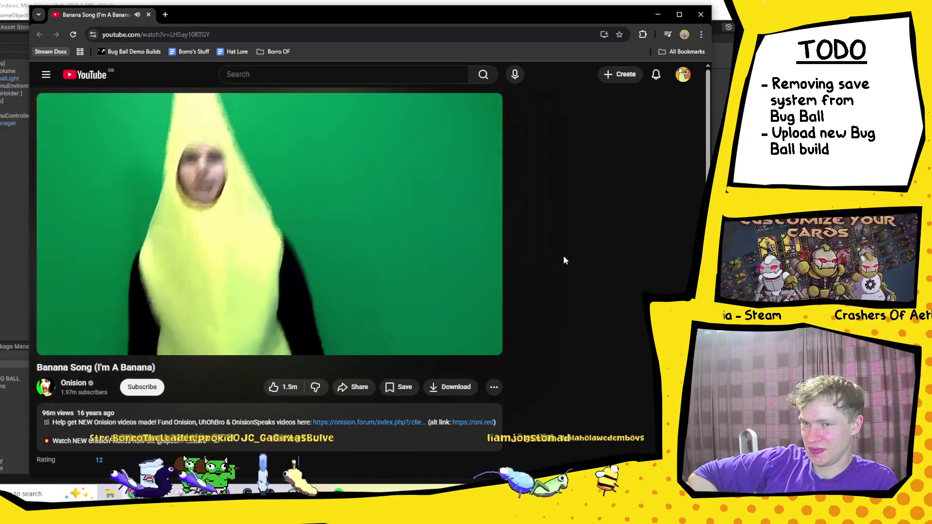
mouse_move(426, 257)
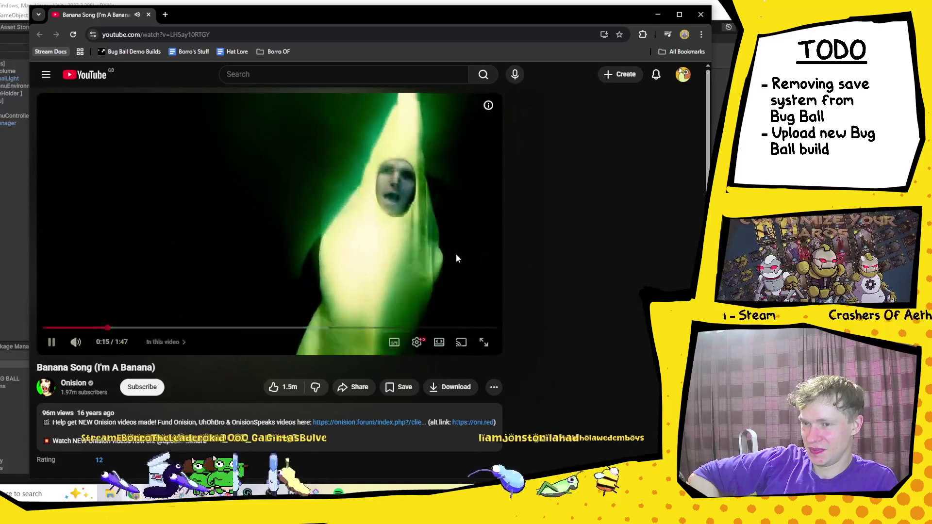
click(425, 257)
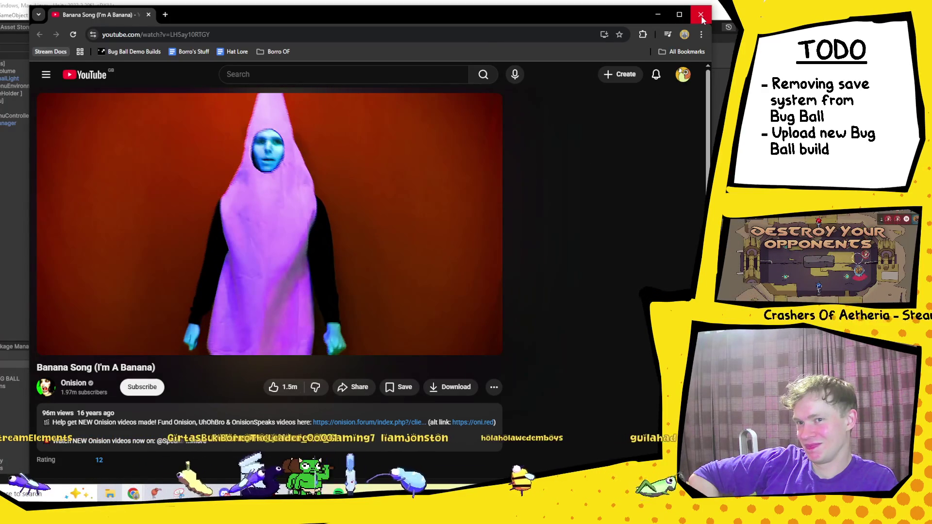
click(702, 18)
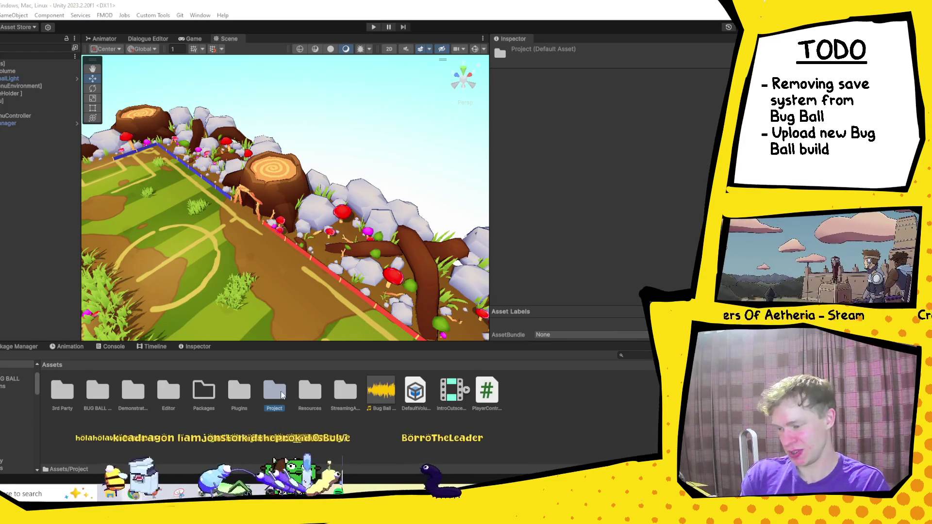
- Navigate to Assets > Project > Code > SaveSystem and open SaveSystem.cs in Visual Studio 2019
double_click(268, 396)
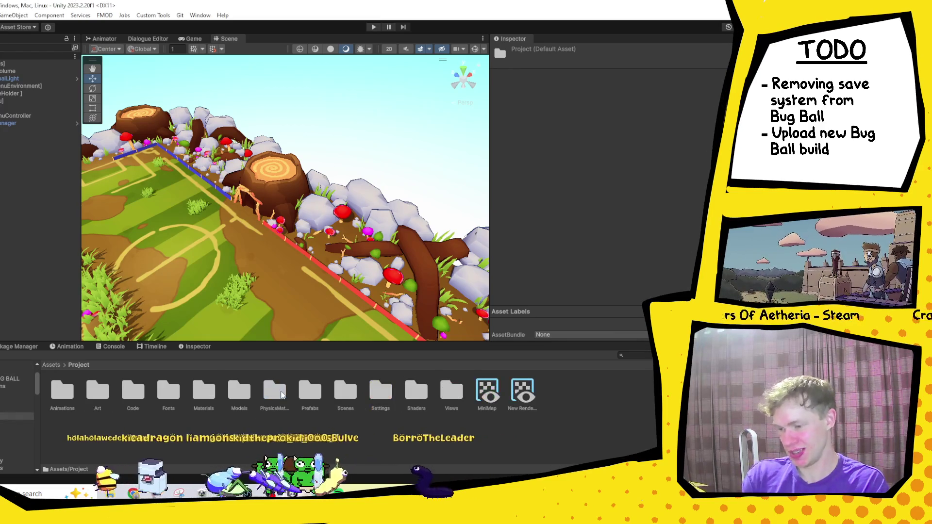
double_click(133, 390)
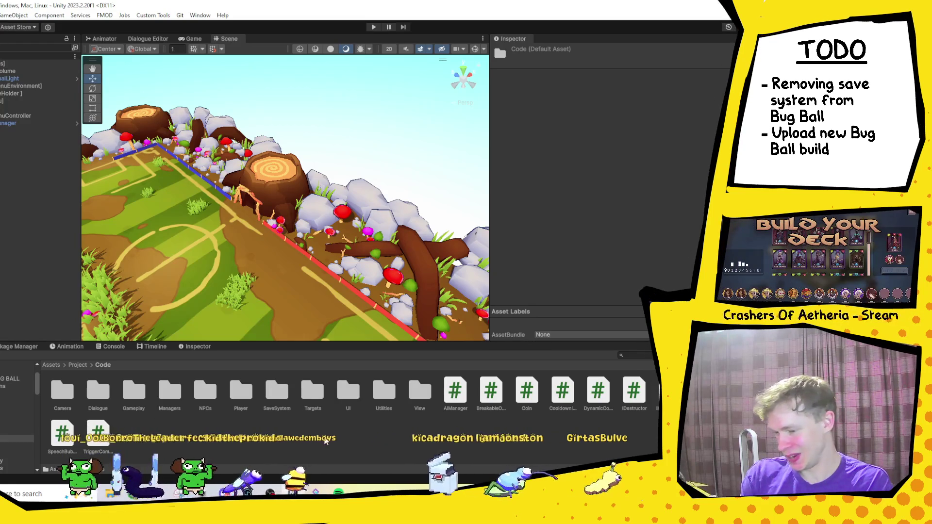
double_click(285, 405)
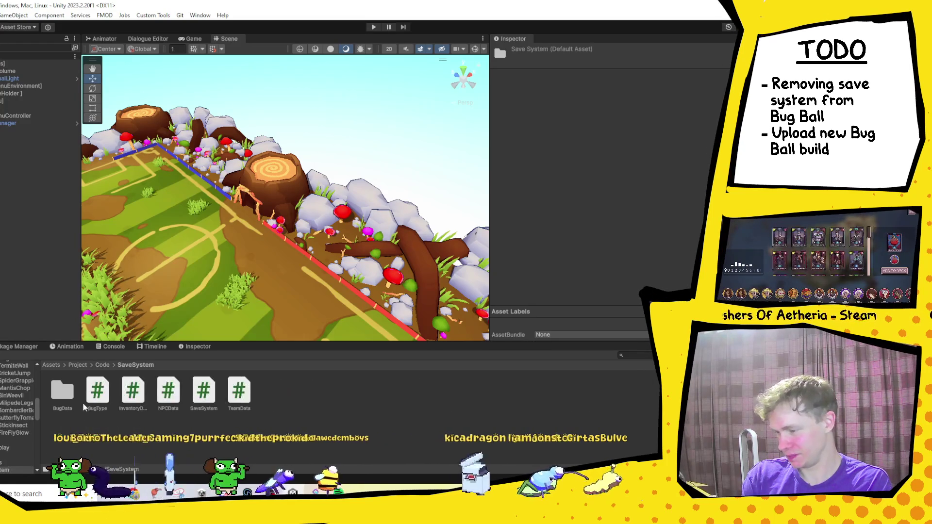
click(95, 396)
click(168, 394)
double_click(204, 393)
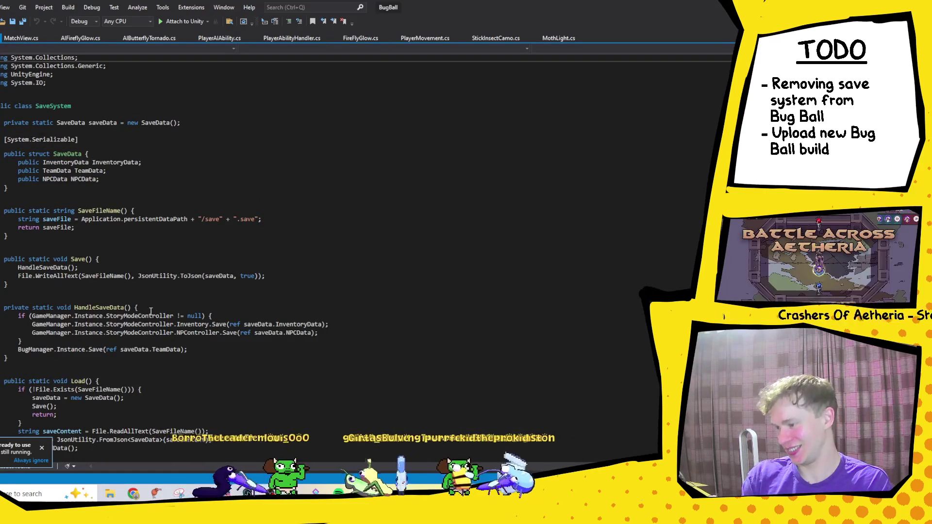
scroll(151, 312, down, 2)
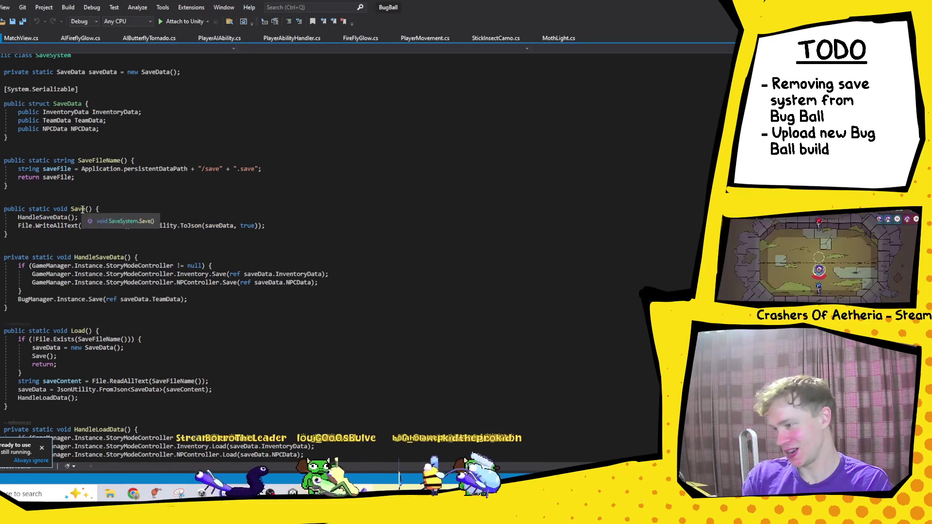
right_click(81, 208)
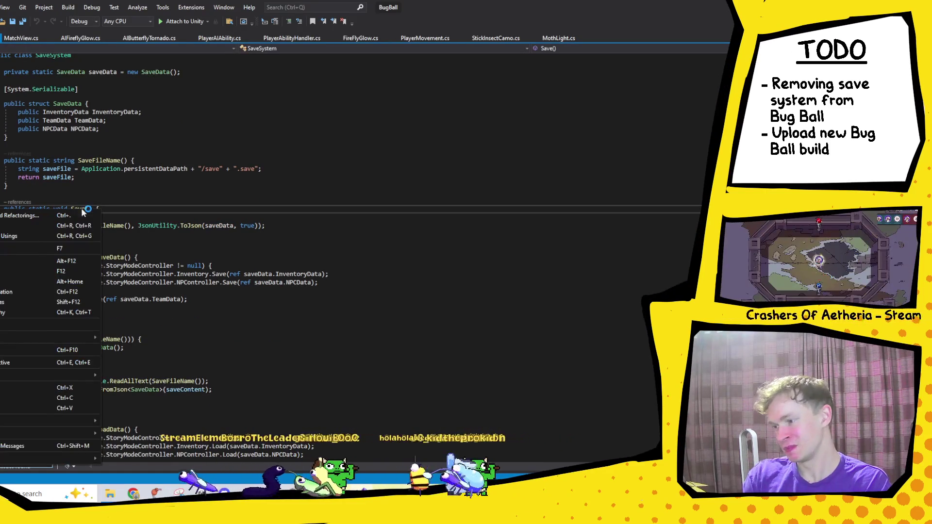
click(3, 305)
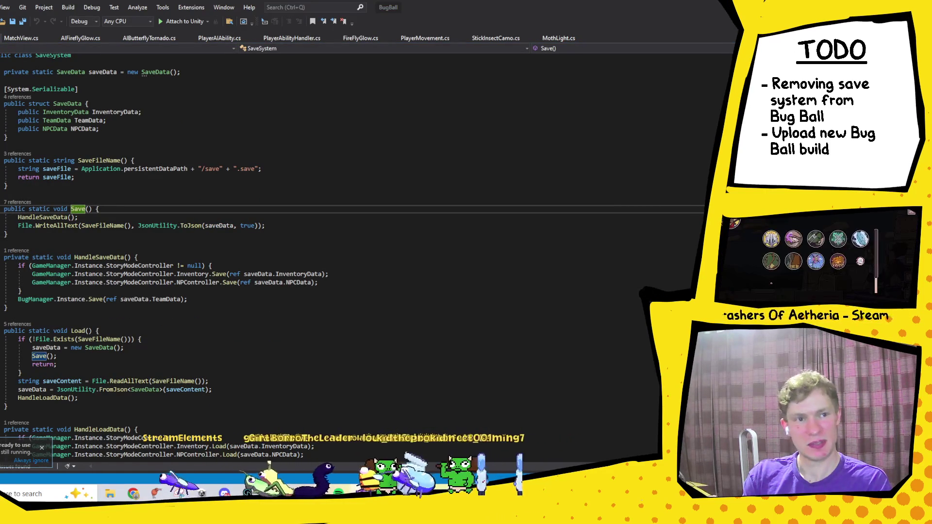
key(F8)
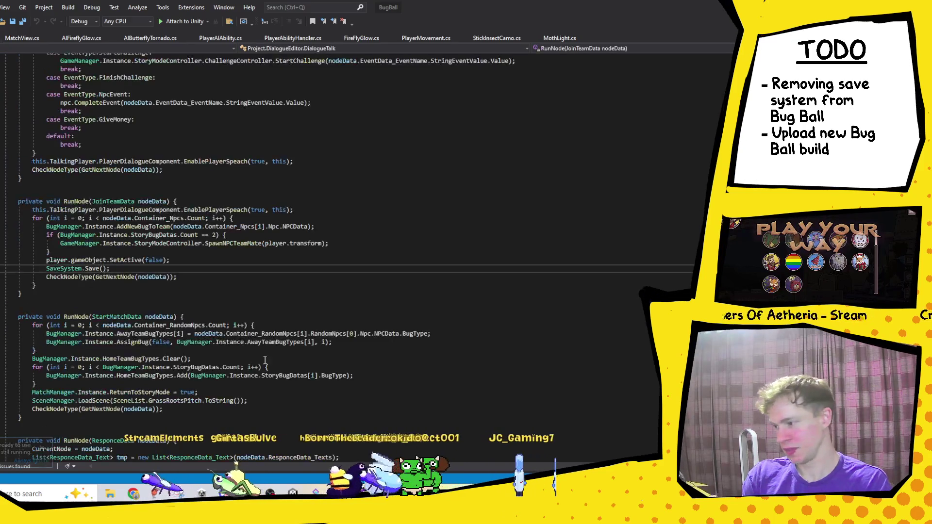
click(44, 268)
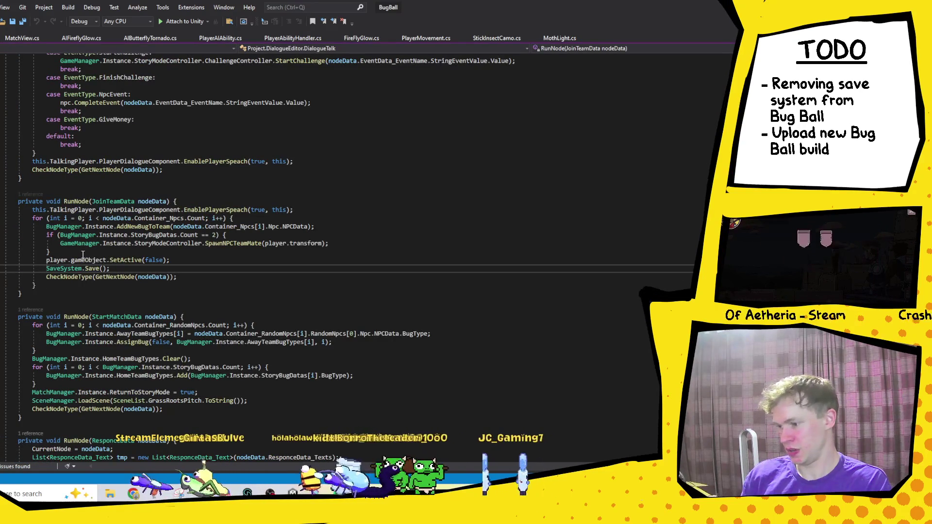
text(//)
key(ctrl+s)
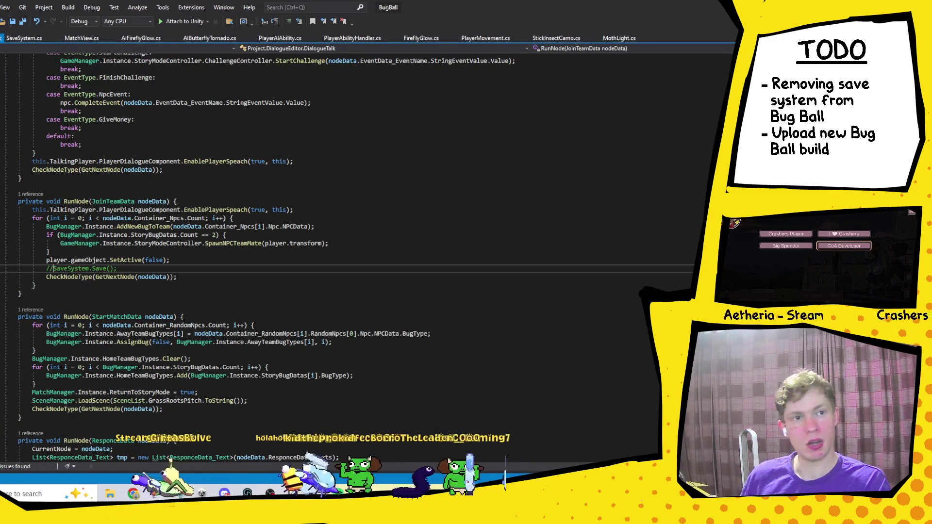
key(F8)
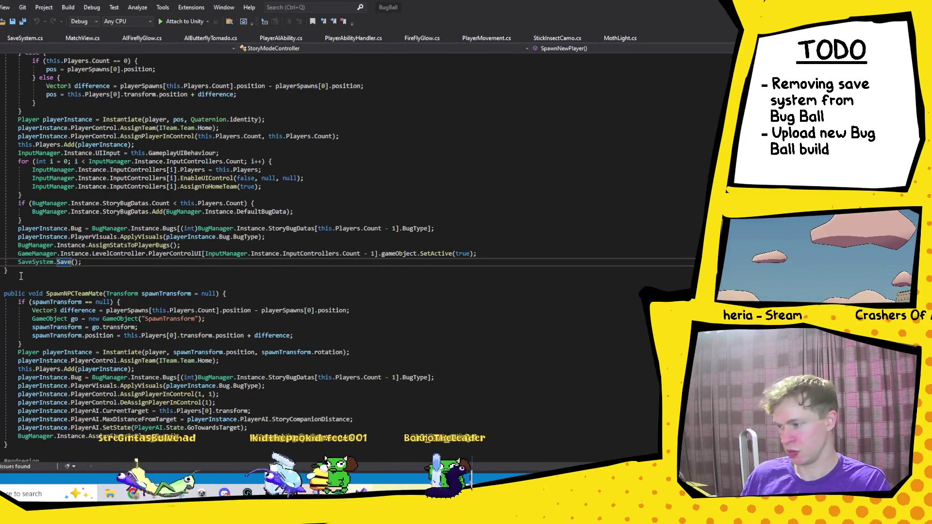
click(19, 265)
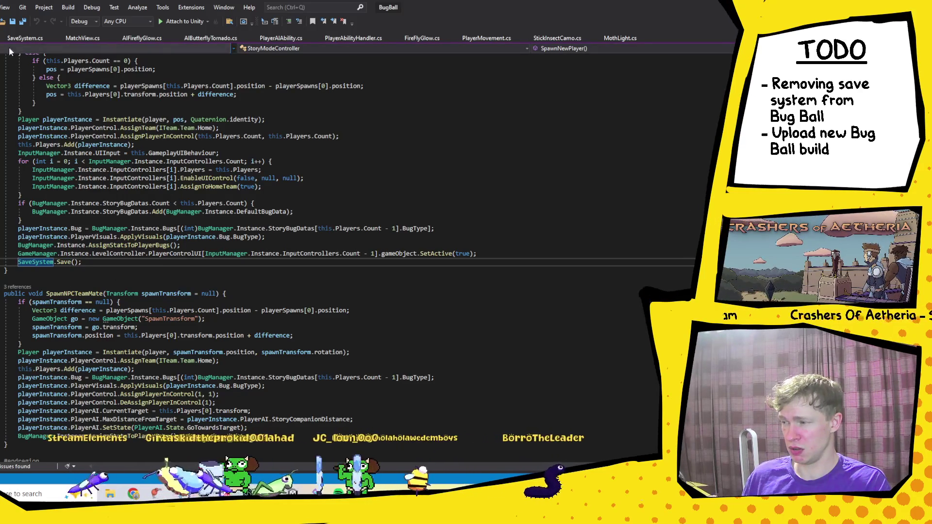
key(ctrl+minus)
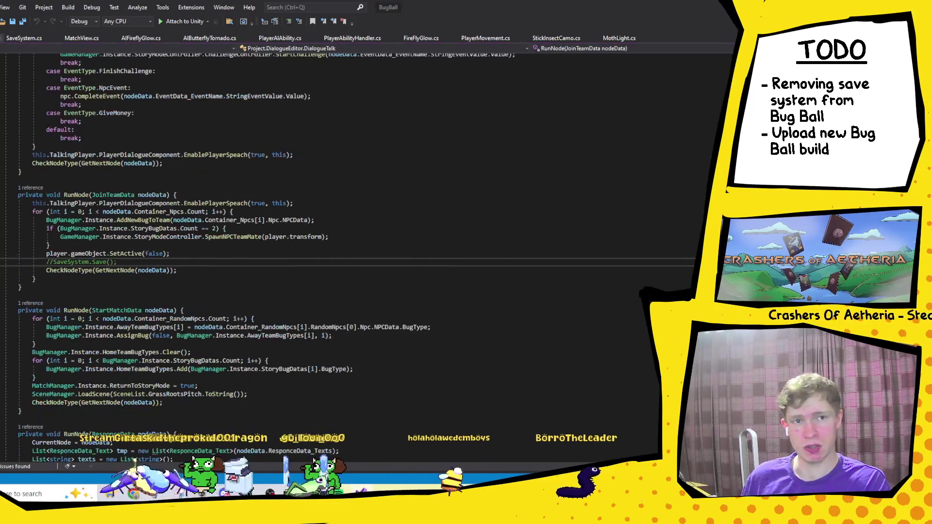
key(ctrl+k)
key(ctrl+u)
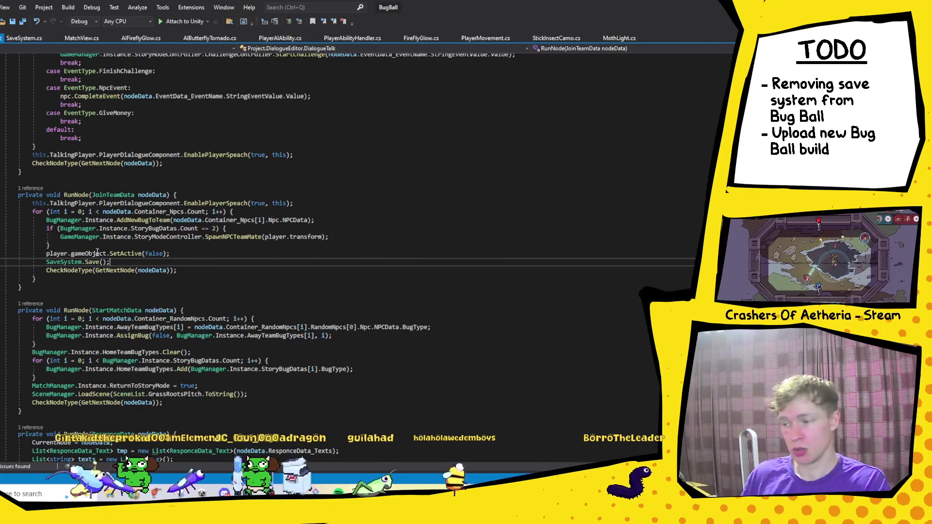
key(F12)
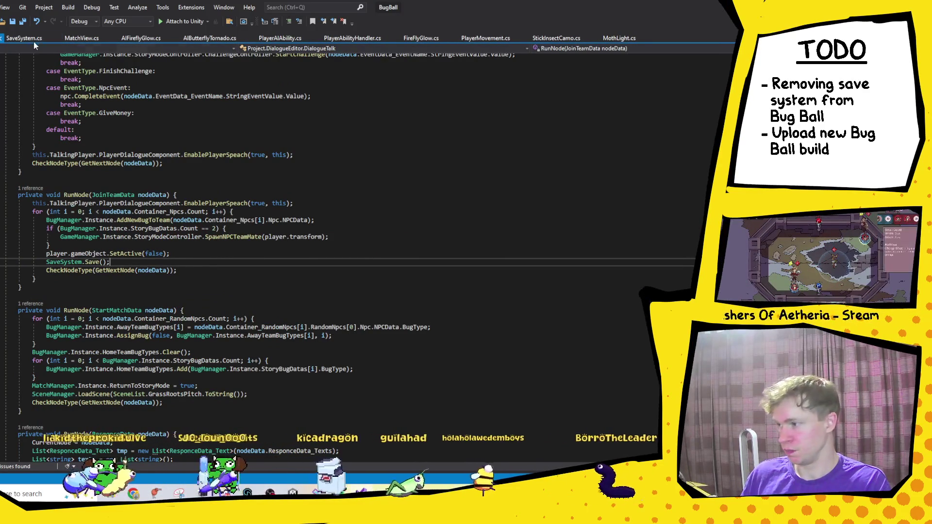
scroll(116, 270, down, 4)
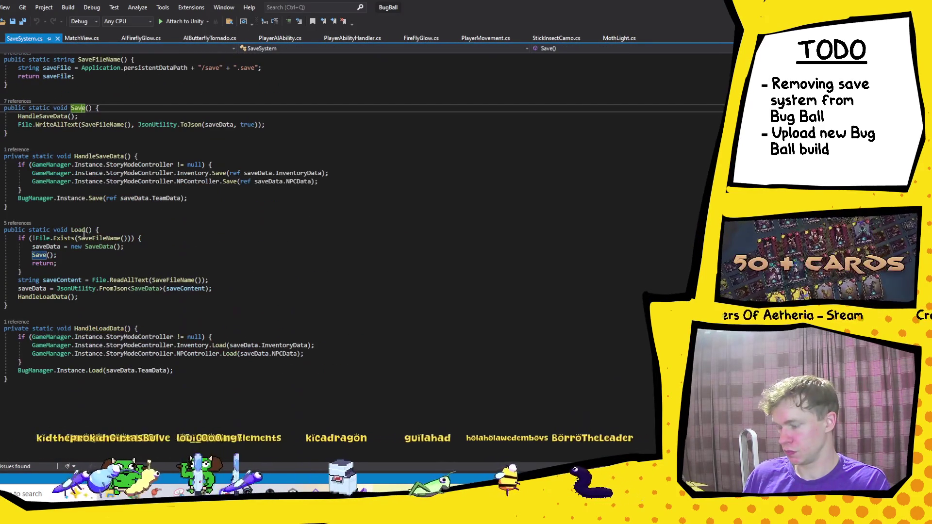
- Show the call hierarchy for the Load() method, then switch to the YouTube browser window
right_click(54, 230)
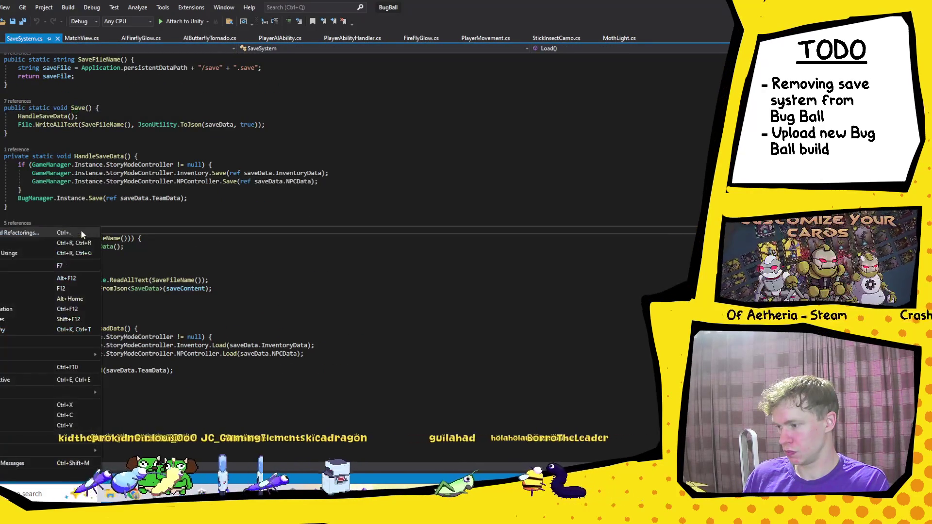
click(1, 329)
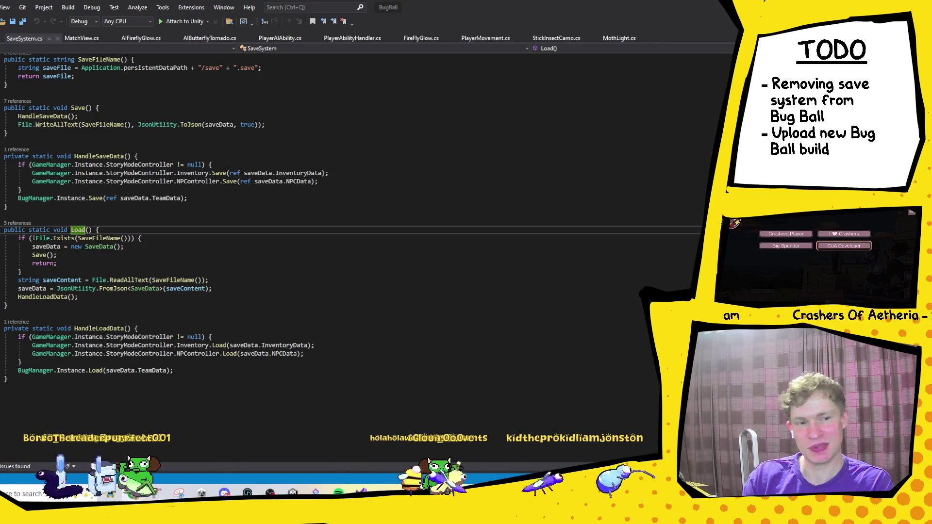
key(alt+Tab)
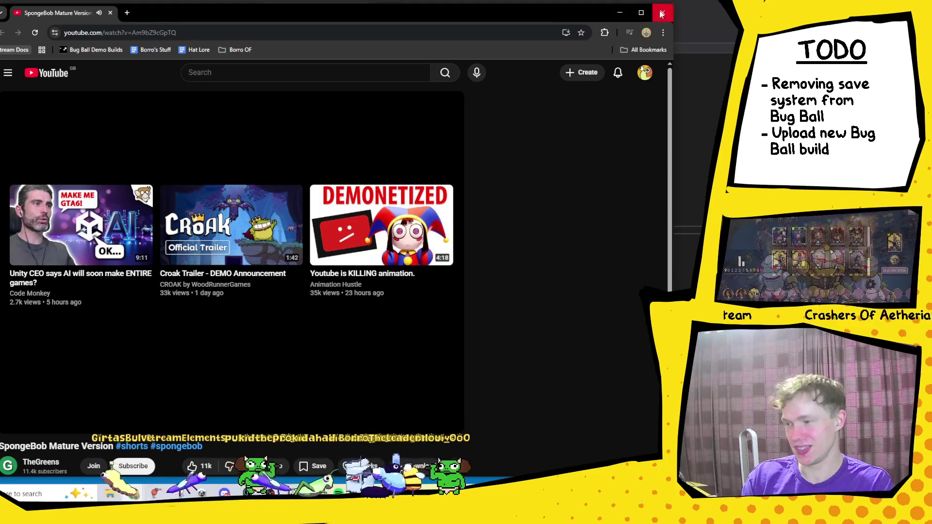
- Close the Chrome window with the SpongeBob Short to return to SaveSystem.cs
click(660, 11)
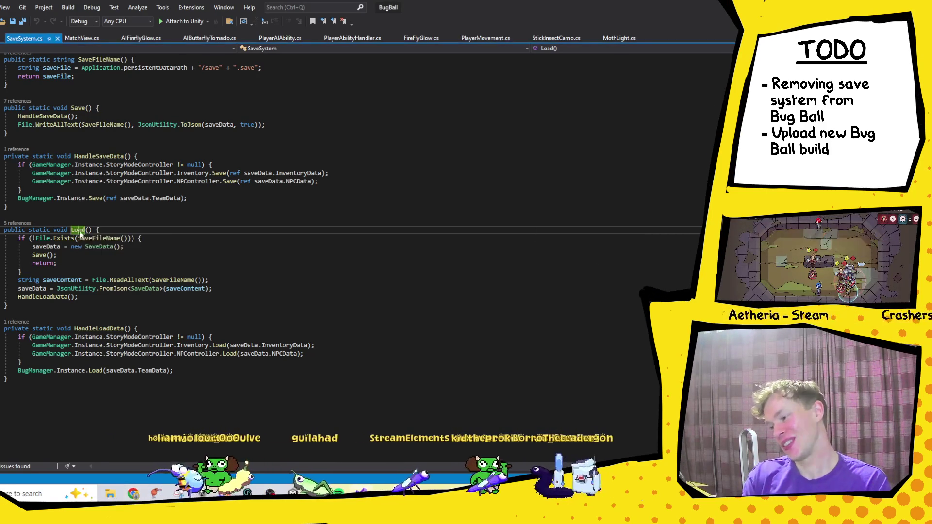
- Find all references to SaveSystem.Load() and go to the first call in Awake()
right_click(99, 229)
click(12, 319)
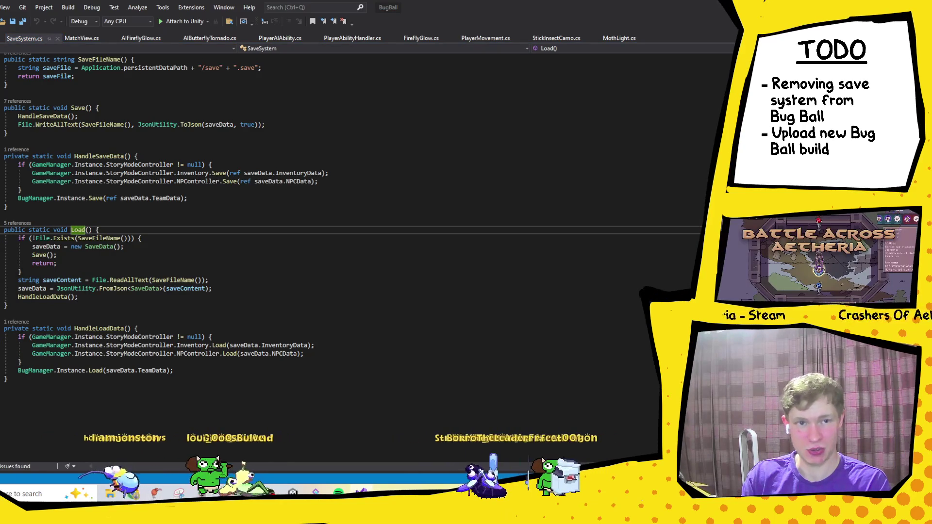
key(Return)
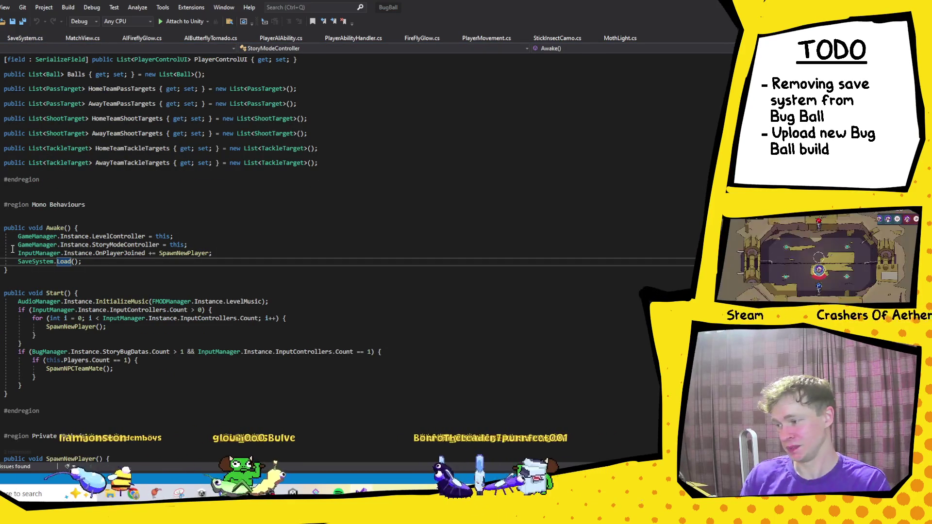
click(28, 262)
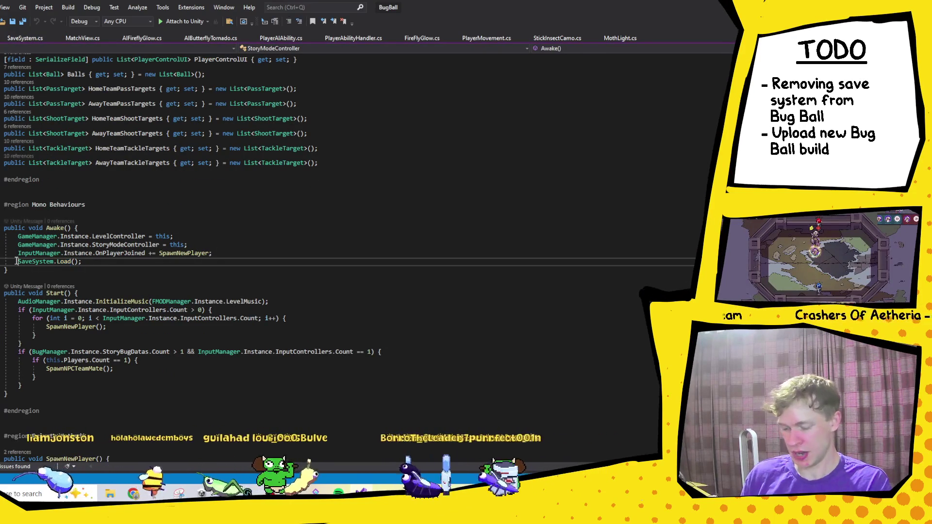
- Comment out the Load calls in BugManager Awake(), CheatManager Spawn(), EnableChooseBugView() and UpOnDPad()
key(F8)
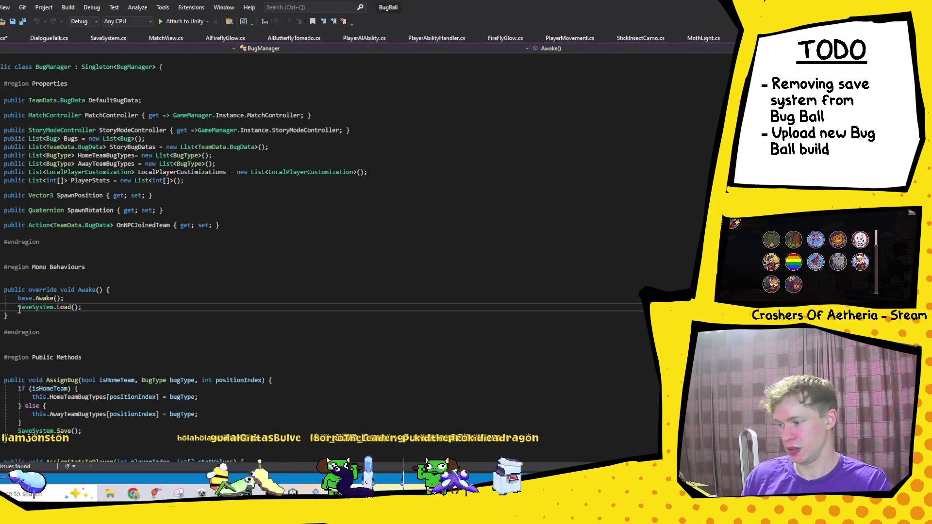
key(ctrl+k)
key(ctrl+c)
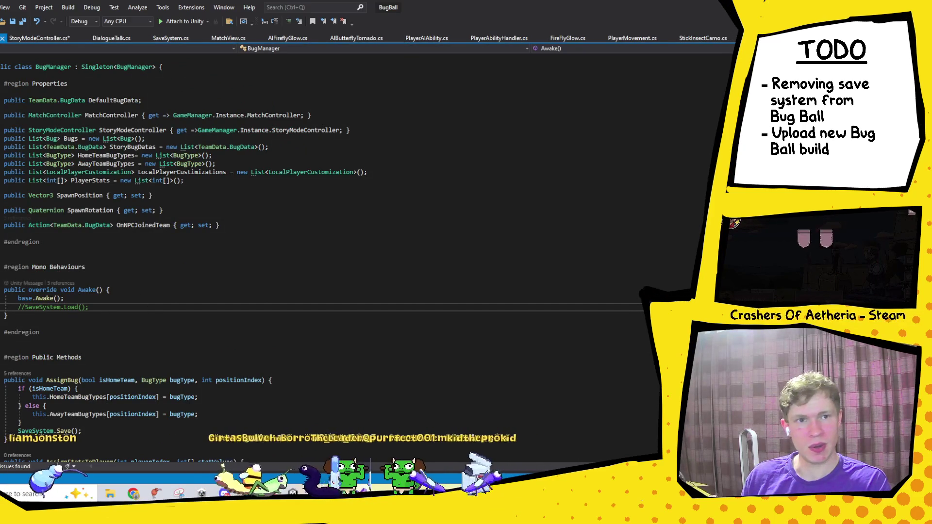
key(F8)
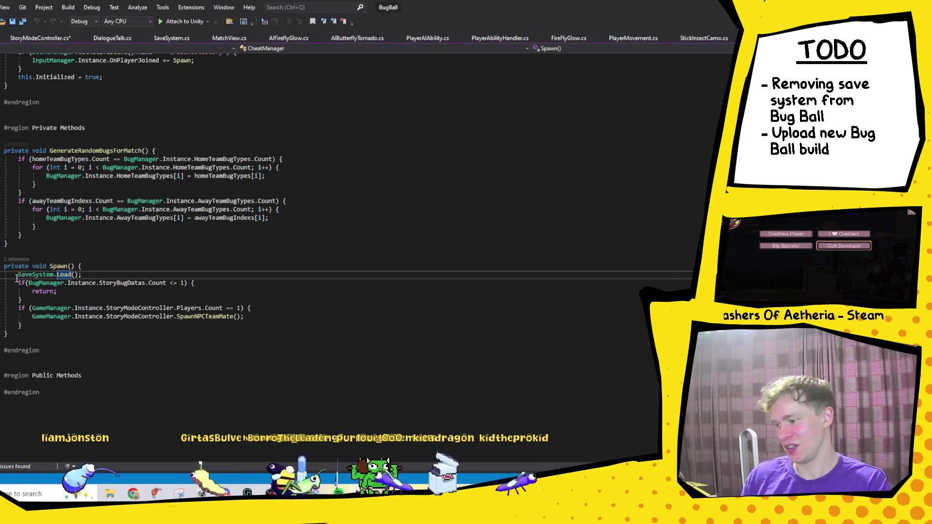
key(ctrl+k)
key(ctrl+c)
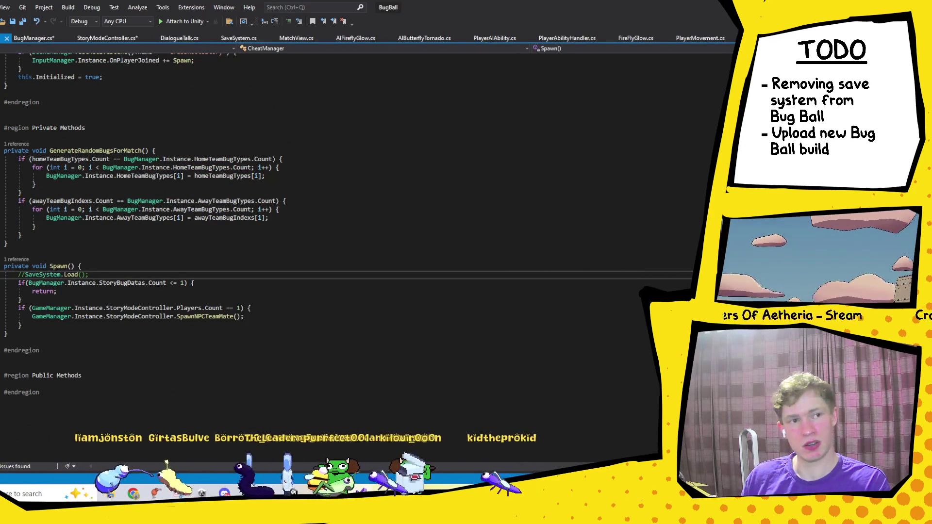
key(F8)
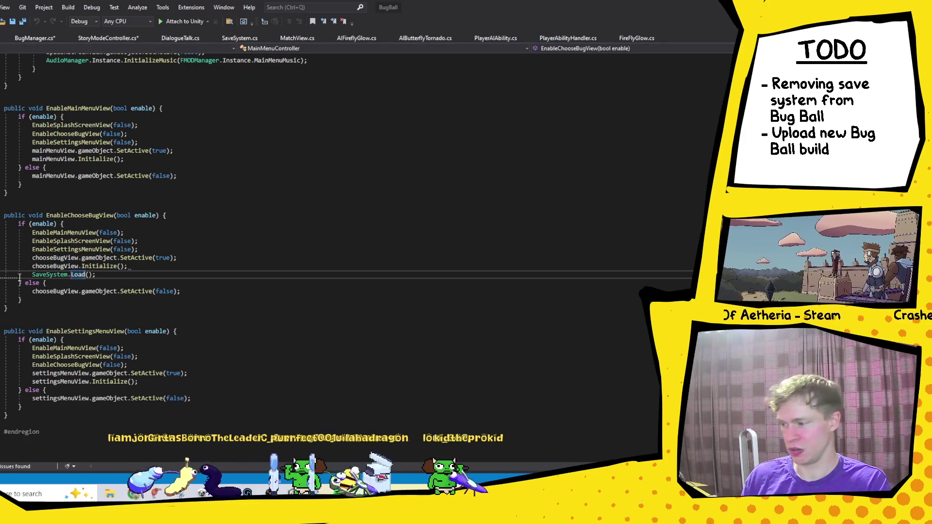
key(ctrl+k)
key(ctrl+c)
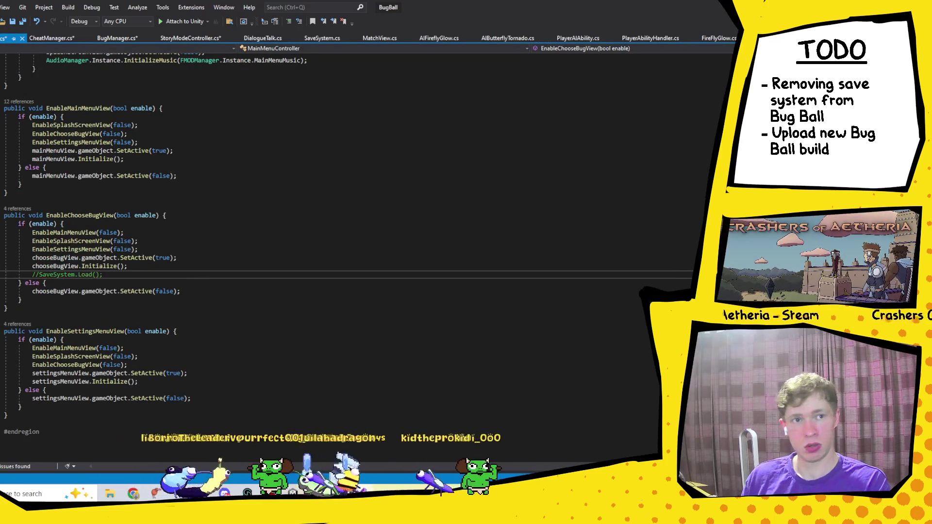
key(F8)
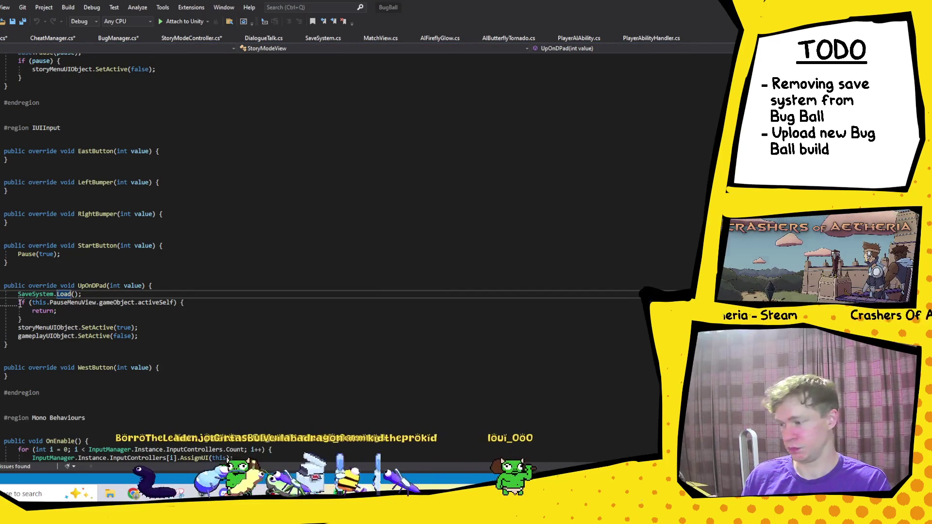
key(ctrl+k)
key(ctrl+c)
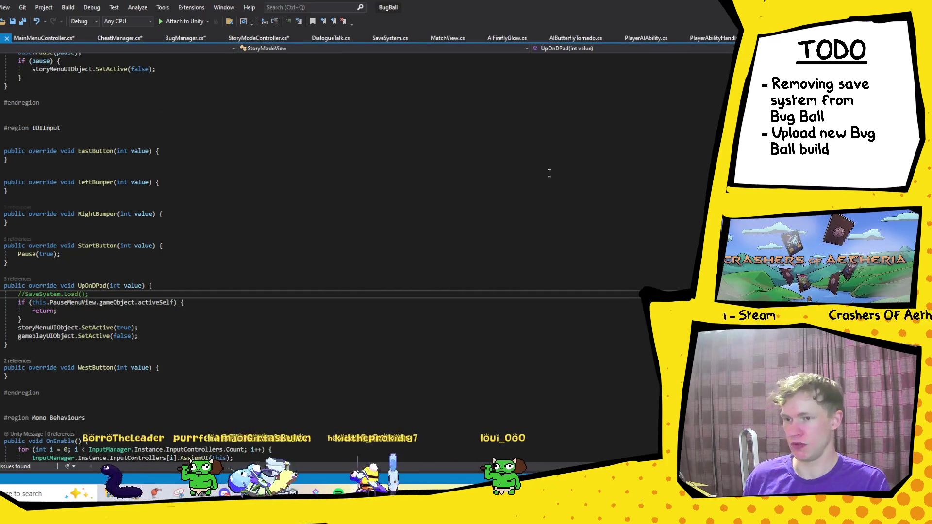
- Confirm the StoryModeController Load call is commented, save all scripts, and return to Unity to recompile
key(F8)
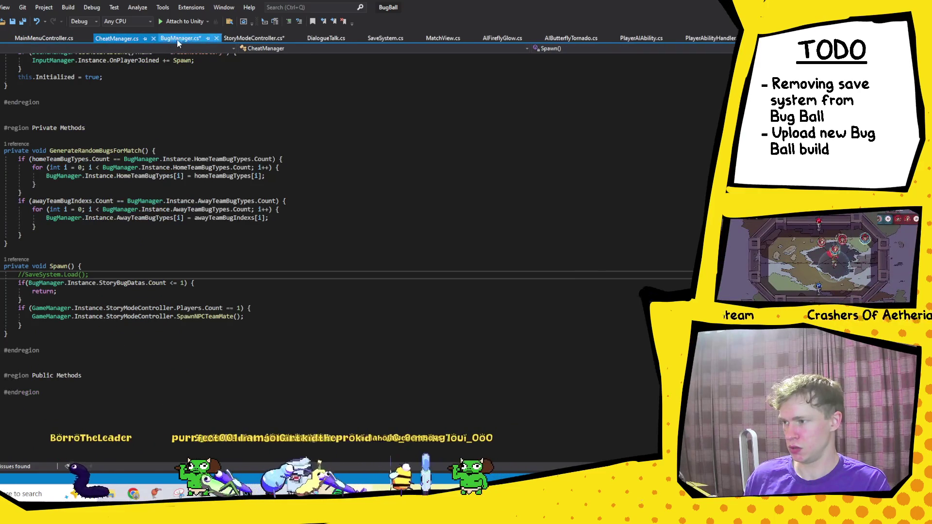
key(ctrl+shift+s)
key(F8)
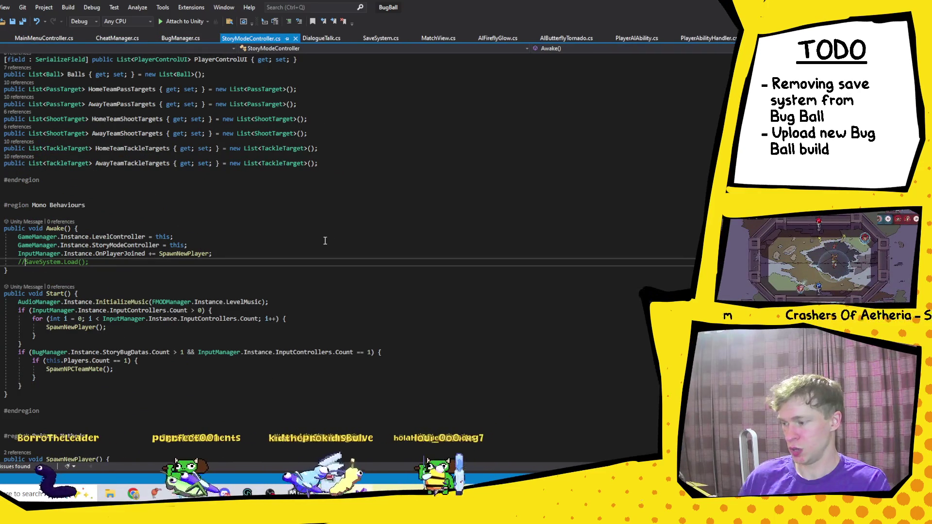
click(329, 302)
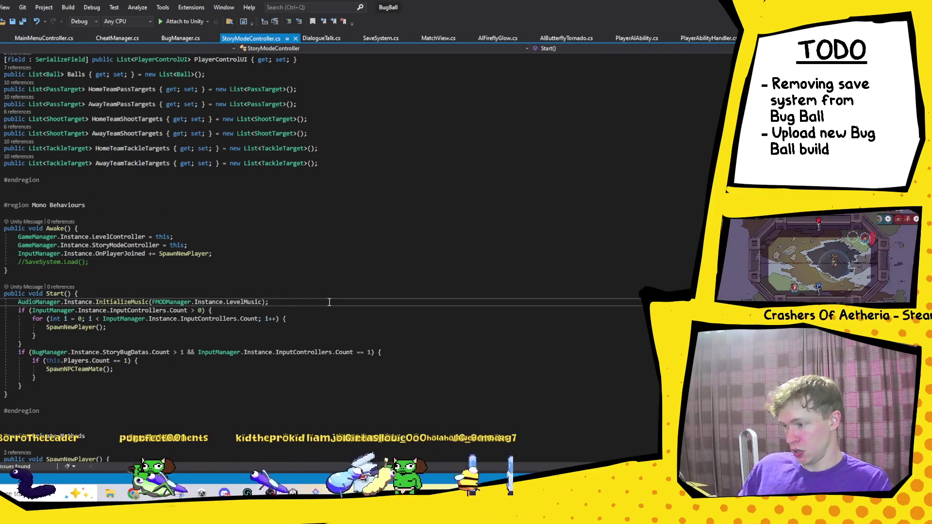
scroll(329, 302, down, 4)
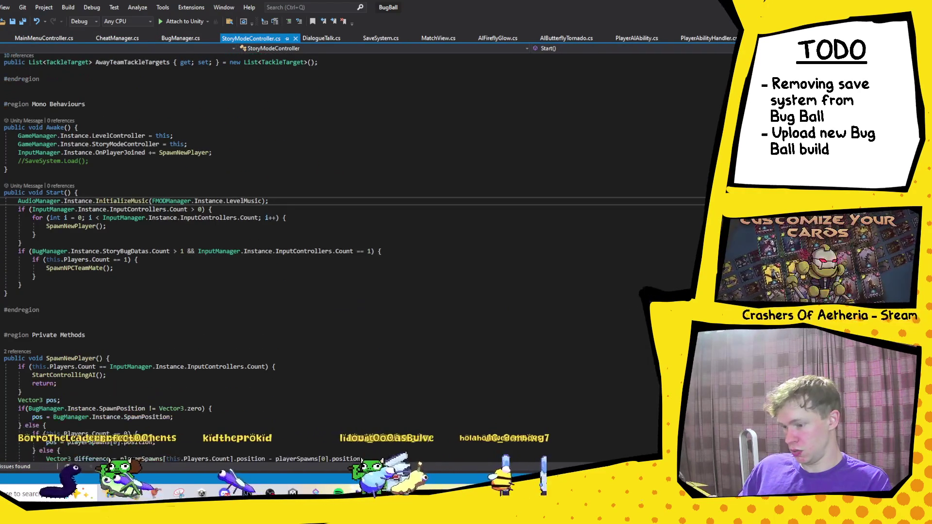
key(alt+Tab)
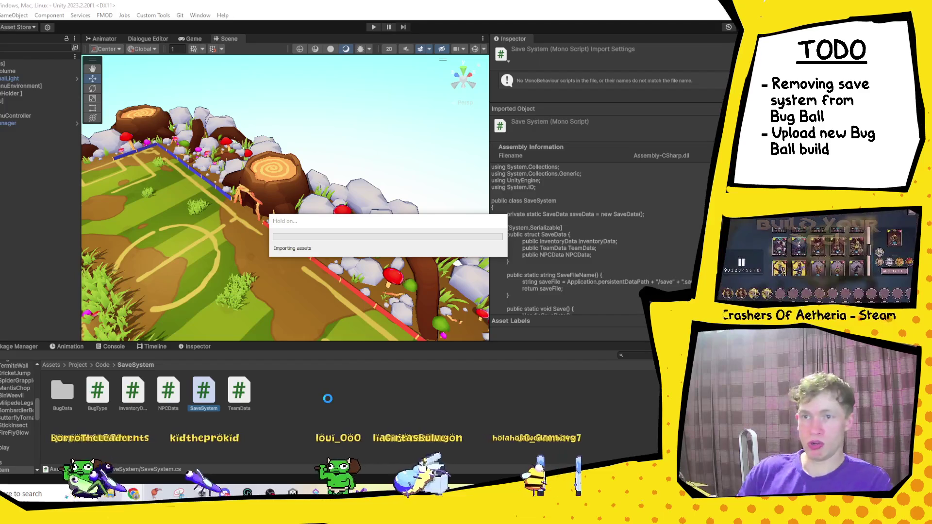
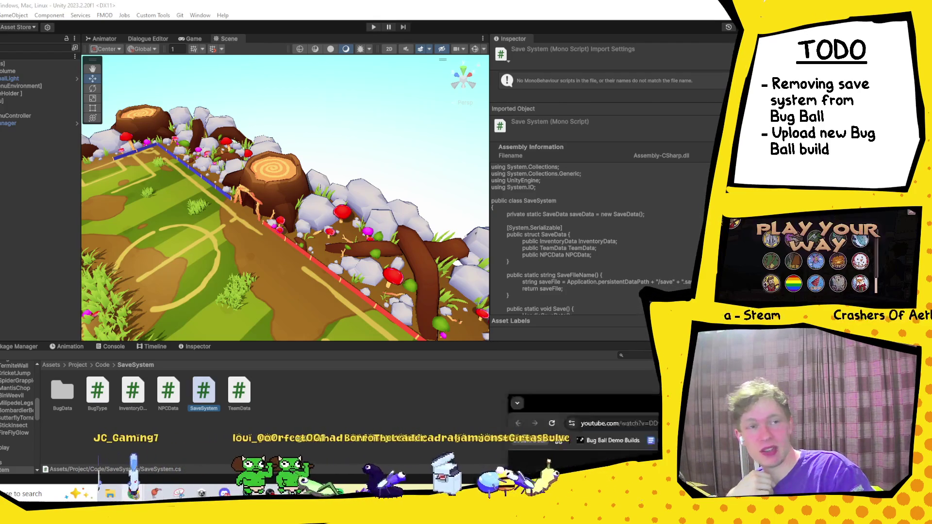
- Bring the YouTube browser forward, scroll it, and close that browser window
click(134, 494)
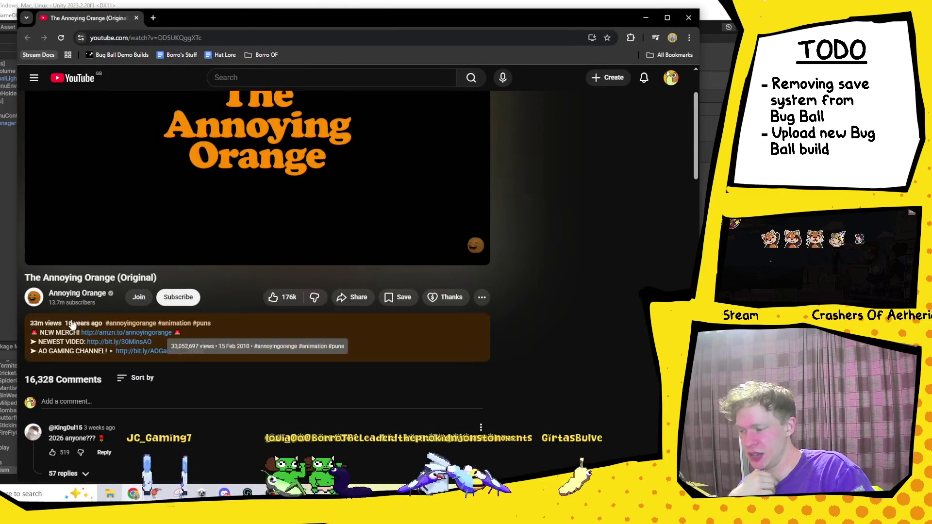
scroll(115, 399, down, 2)
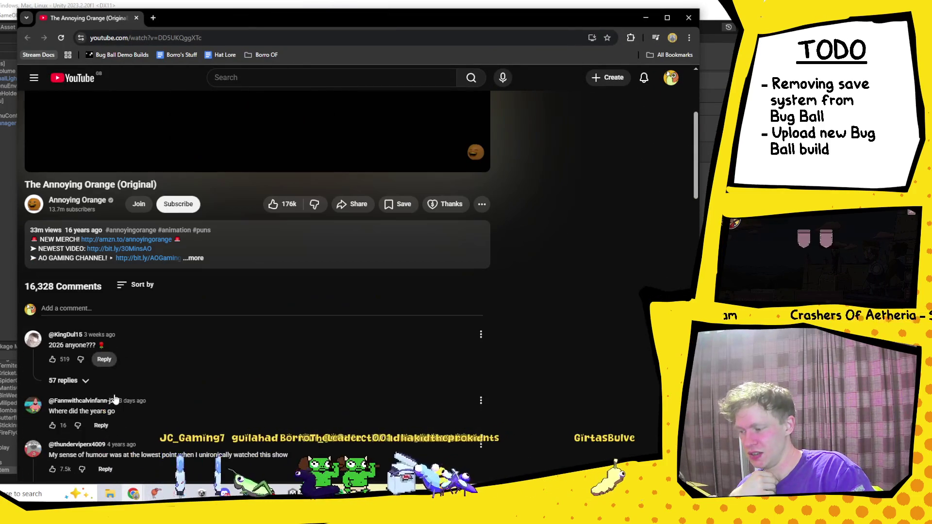
scroll(78, 311, down, 1)
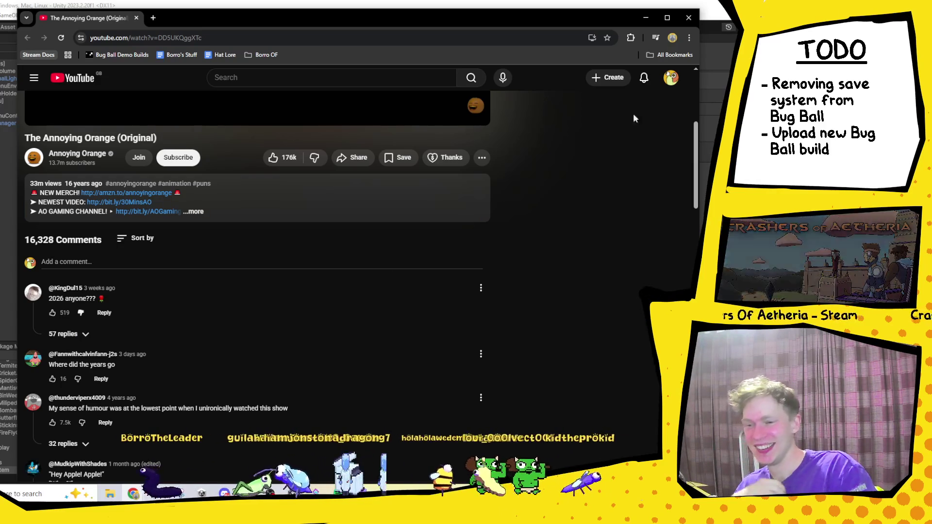
click(691, 21)
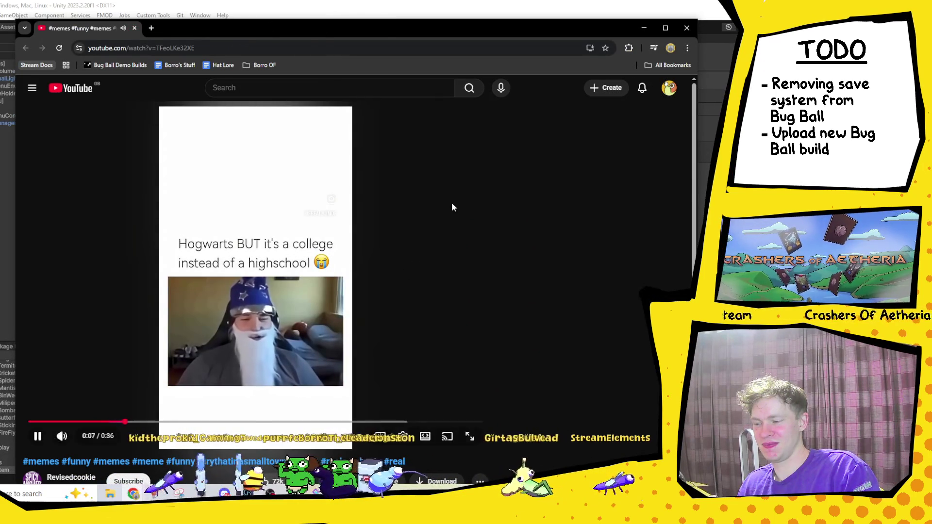
- Pause the short video, maximize the browser, and go back to the Unity editor
click(423, 224)
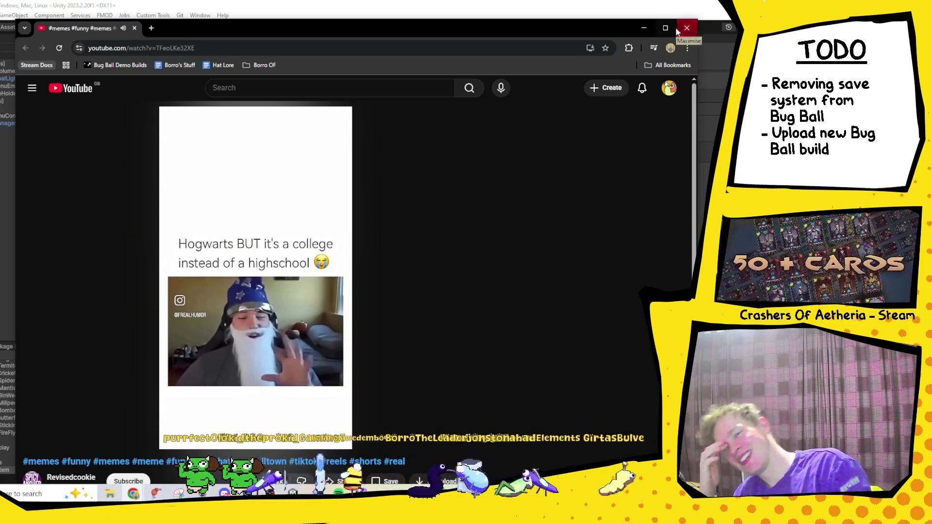
click(666, 28)
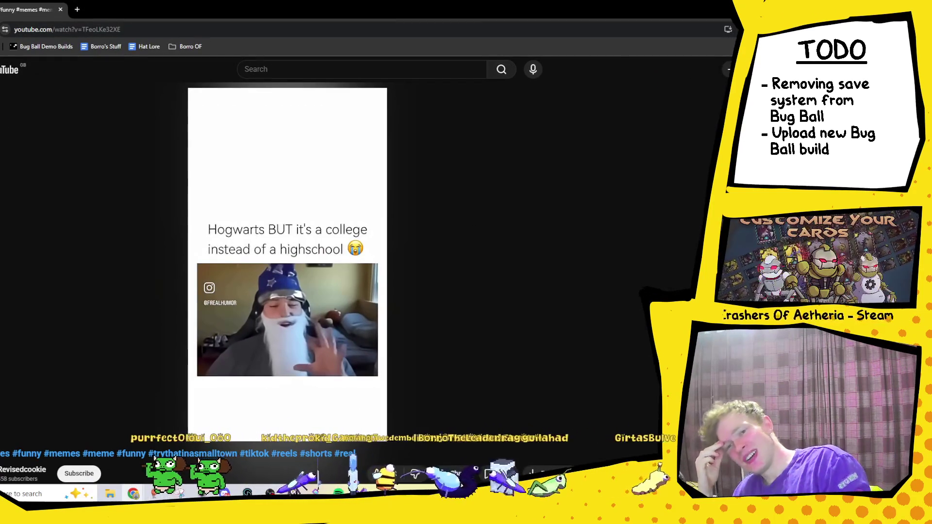
key(alt+Tab)
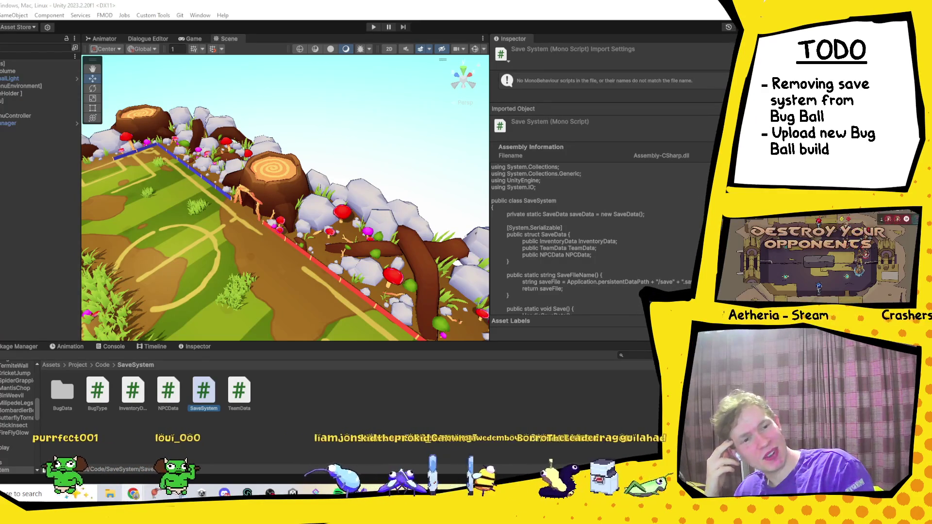
key(alt+Tab)
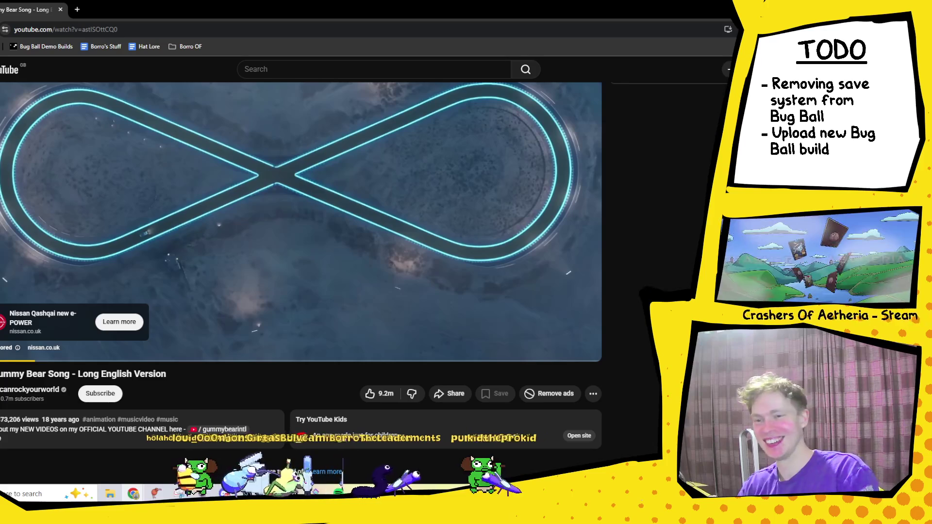
key(alt+Tab)
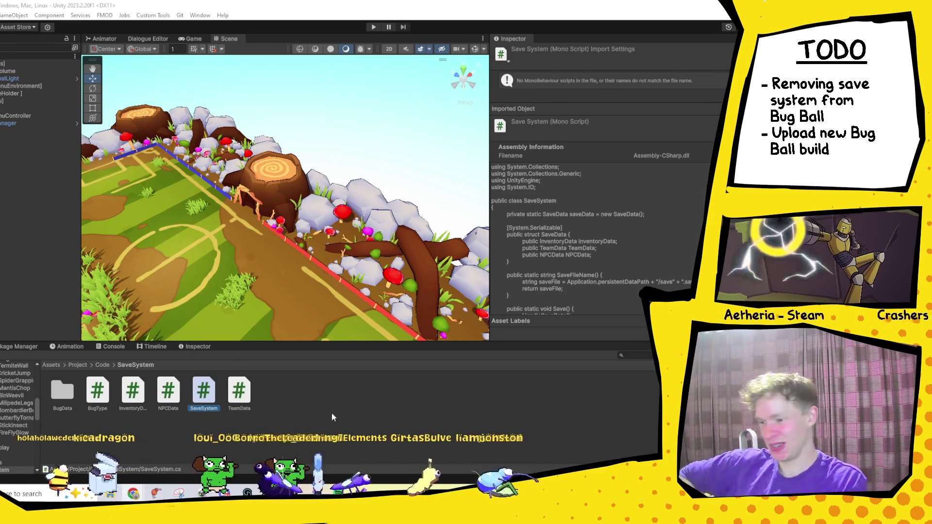
- Play-test the game, choosing Story and moving the player bug onto the ball
click(373, 26)
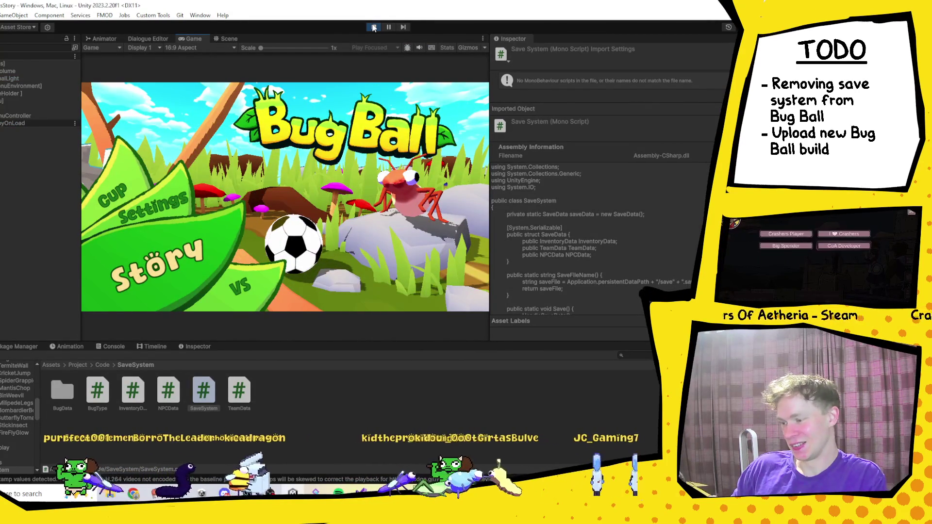
key(Return)
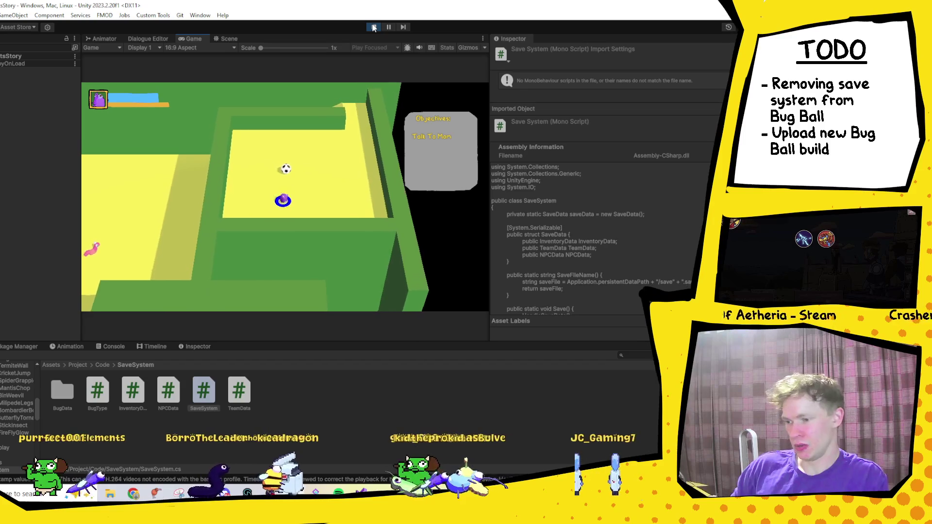
key(w)
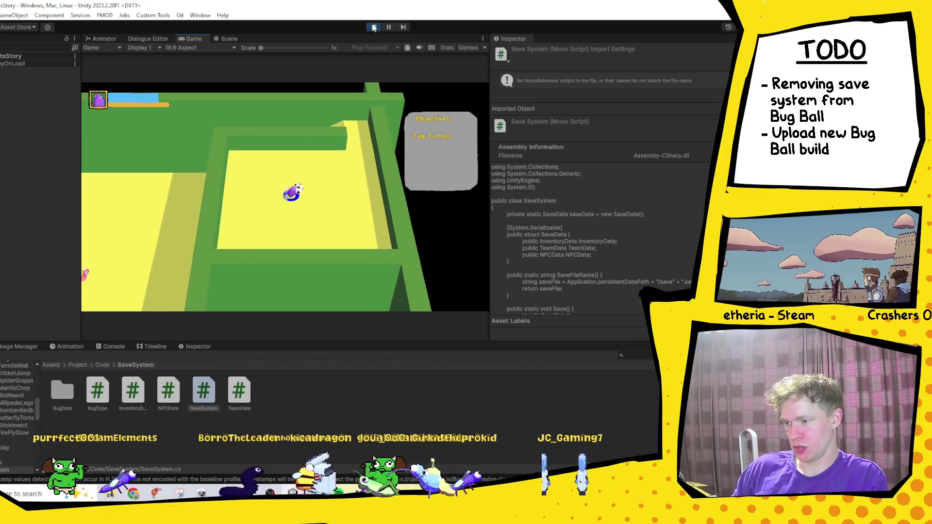
key(d)
key(w)
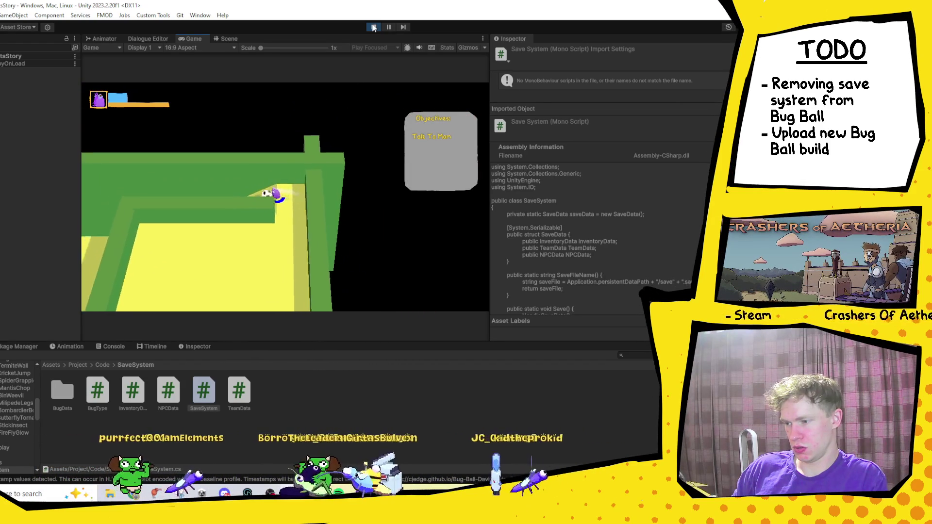
- Walk the player across the yellow path to the pink bug and away, then stop play mode
key(w)
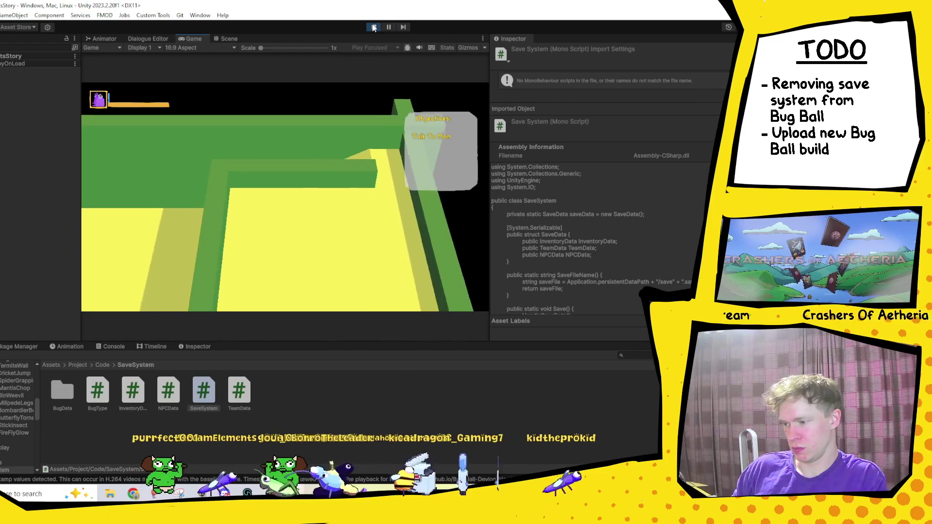
key(w)
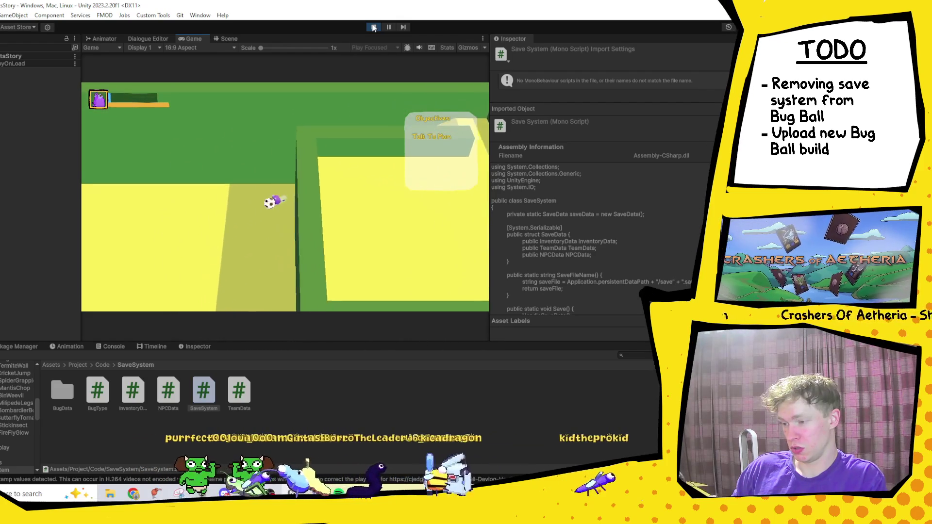
key(w)
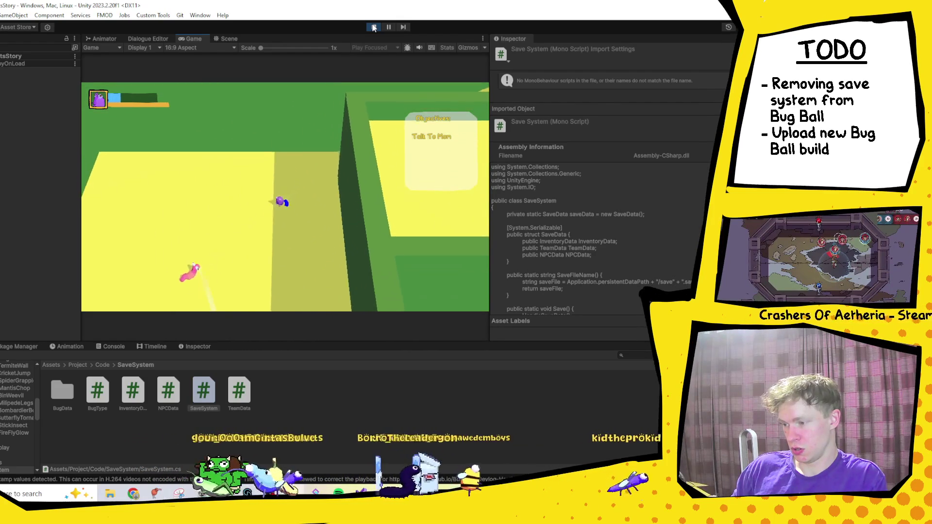
key(w)
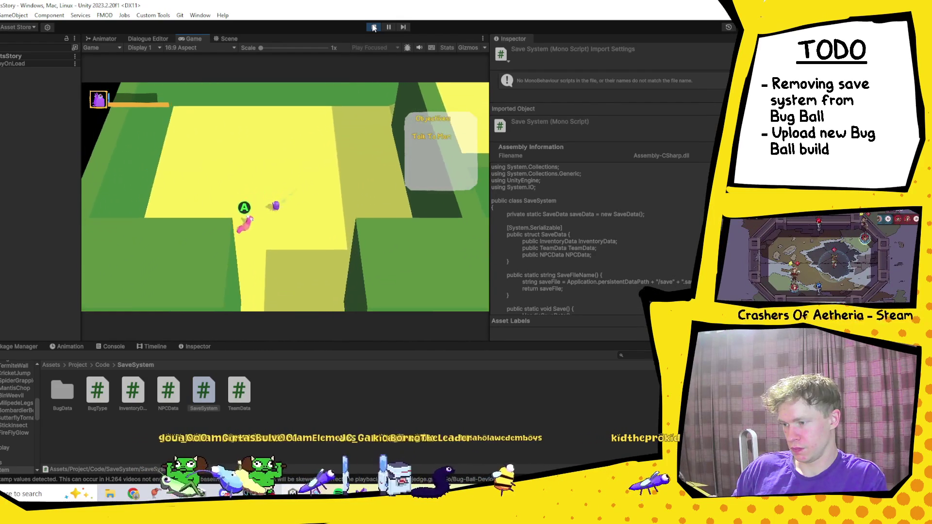
key(w)
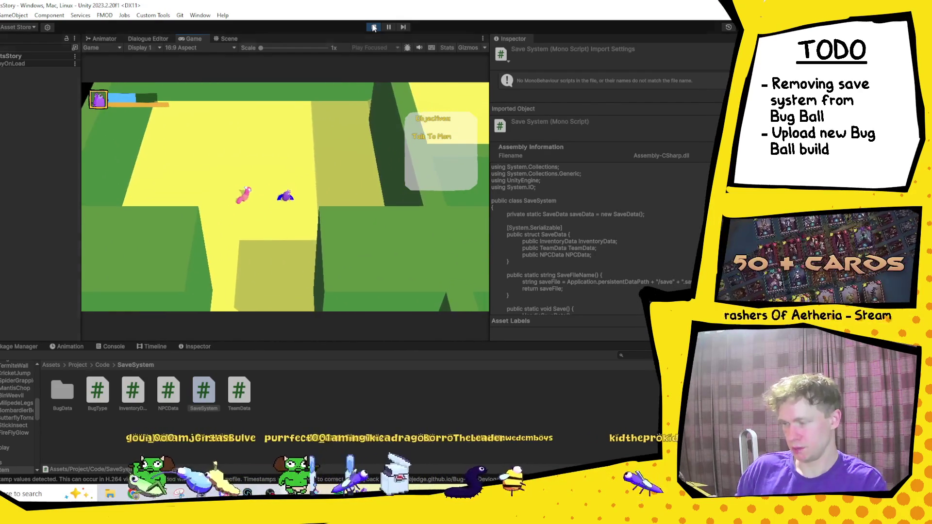
click(374, 28)
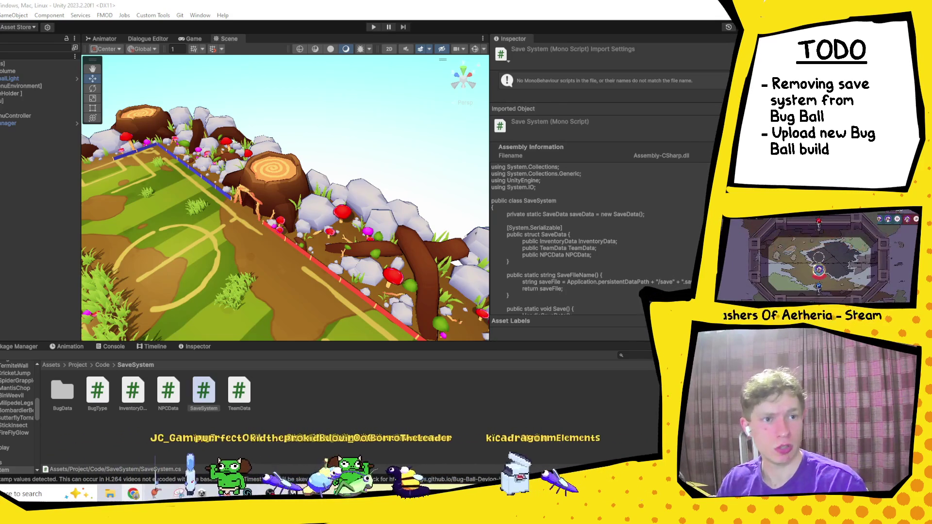
- Bring the CGMA website forward maximized and scroll its page
click(133, 494)
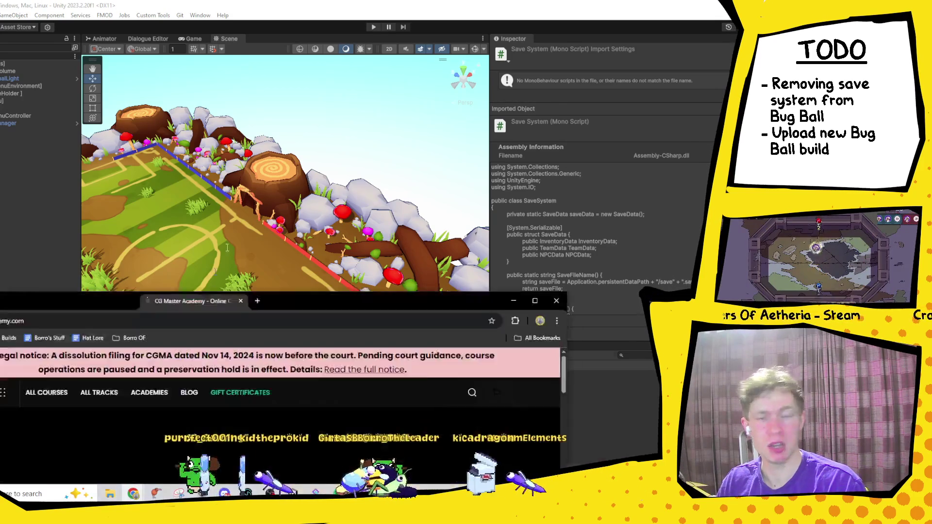
click(649, 77)
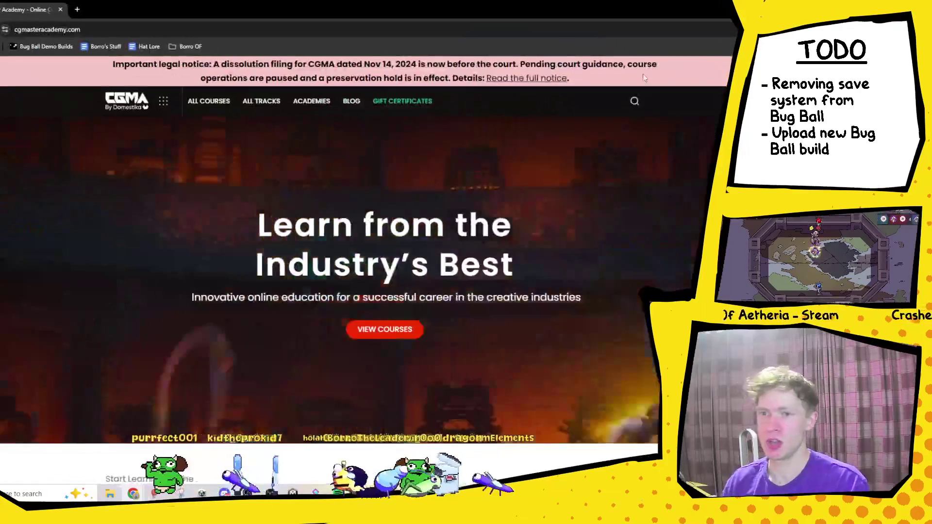
scroll(351, 258, down, 5)
scroll(451, 284, up, 4)
scroll(450, 282, down, 5)
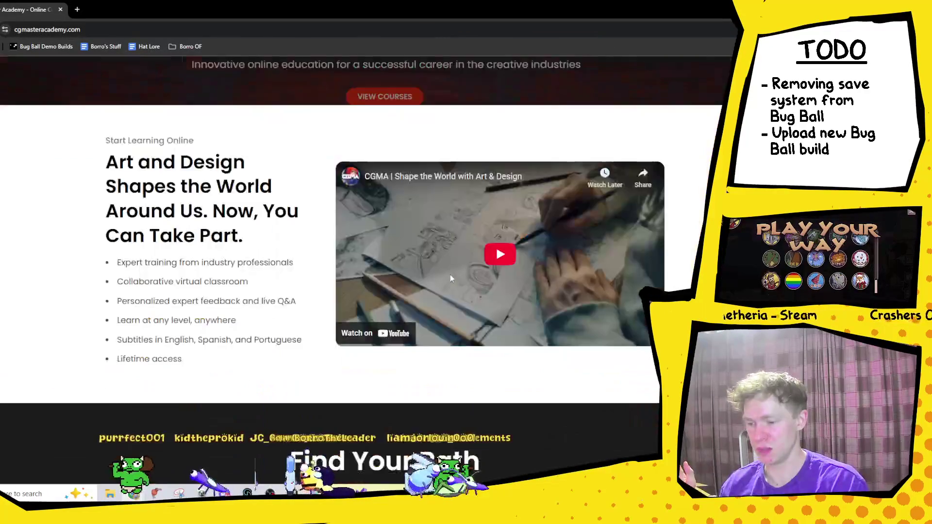
scroll(193, 172, up, 6)
- Browse the All Courses grid and open the Background Painting and Layout Design Mentorship course
click(209, 101)
scroll(402, 304, down, 5)
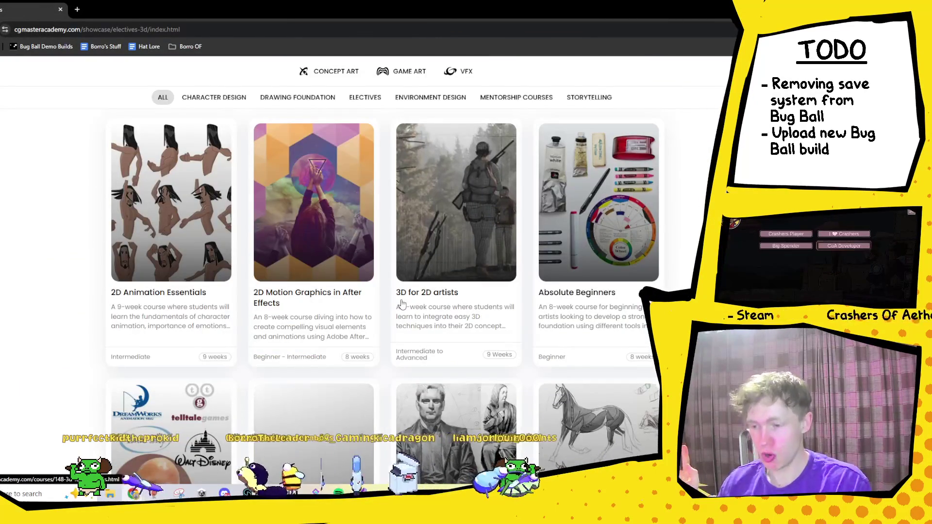
scroll(527, 248, down, 1)
scroll(527, 248, down, 3)
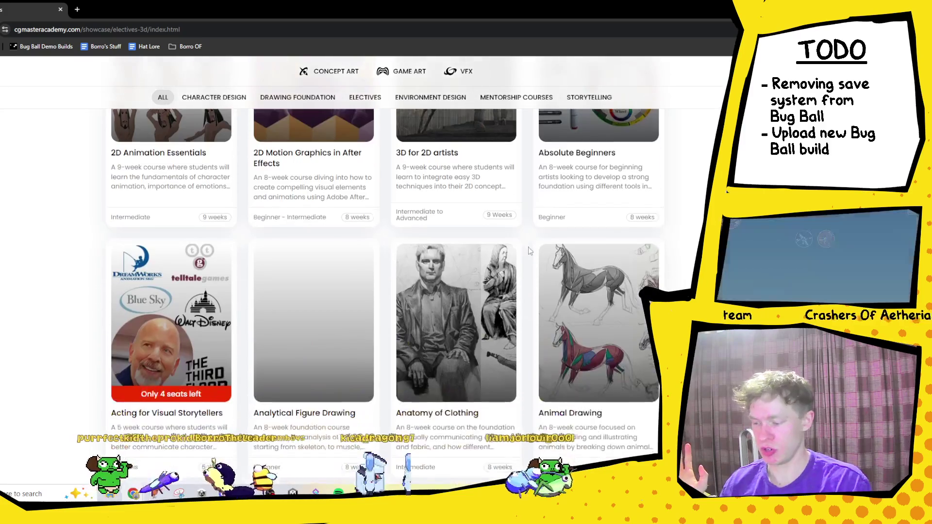
scroll(339, 292, down, 3)
scroll(199, 330, up, 2)
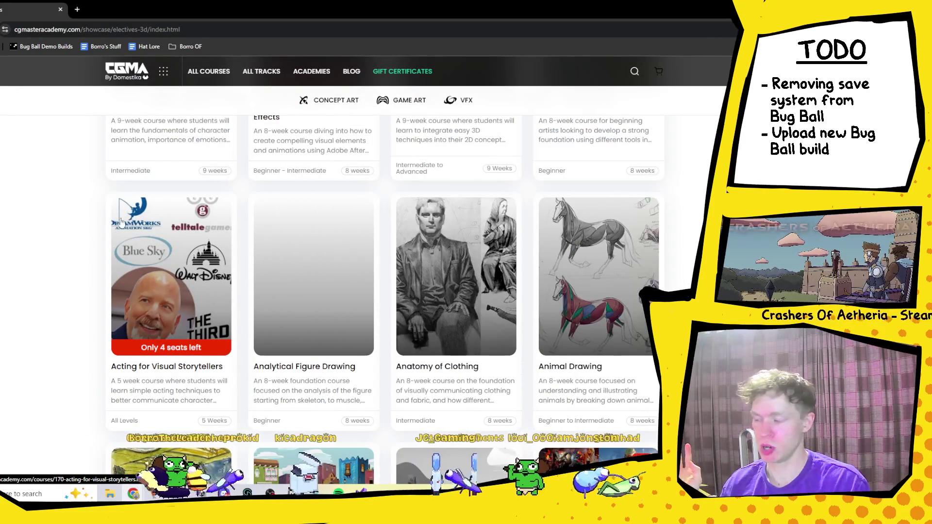
scroll(266, 259, down, 4)
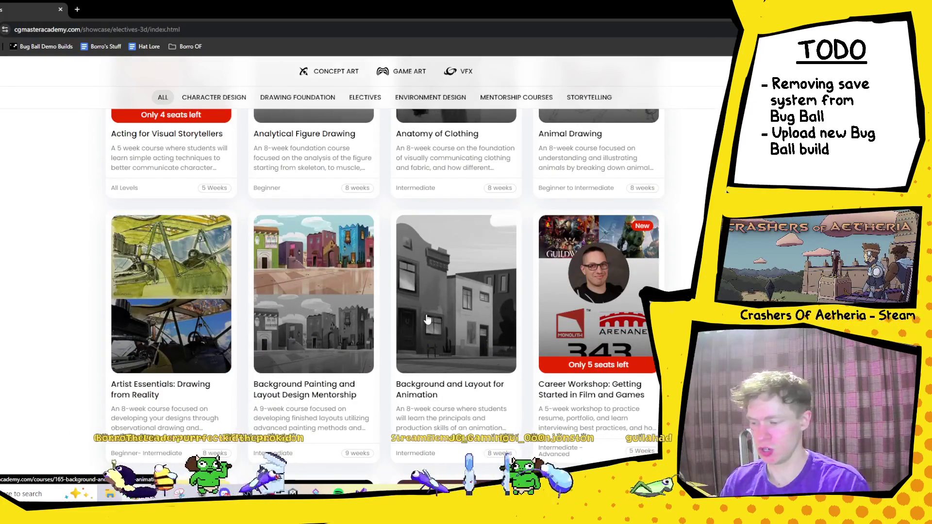
scroll(426, 318, down, 2)
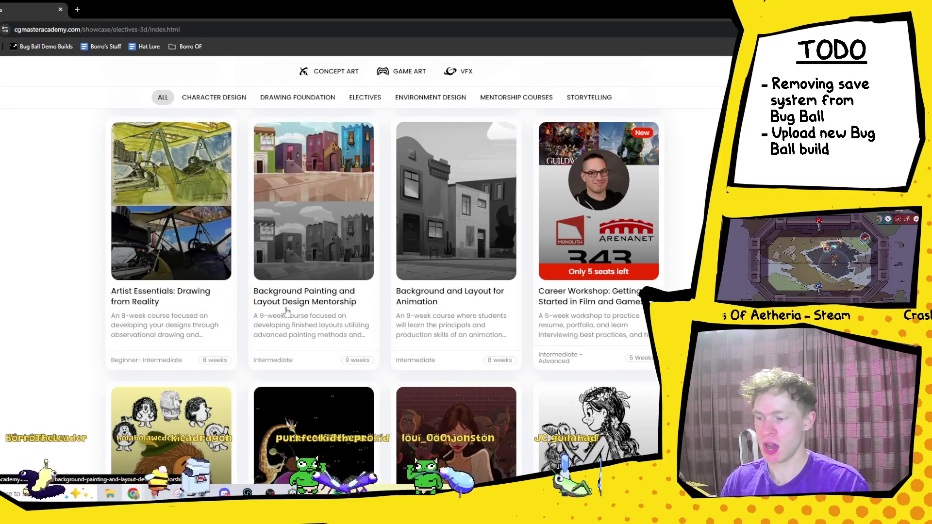
click(299, 297)
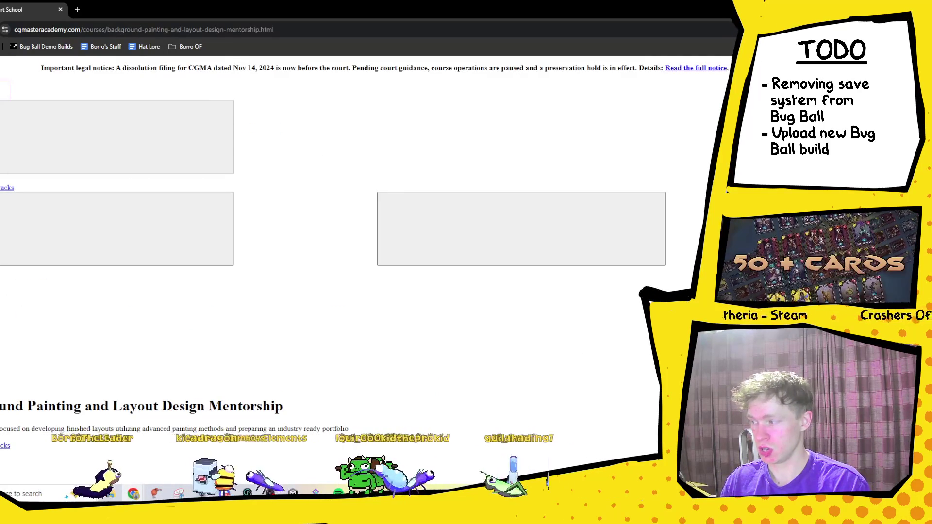
key(alt+Left)
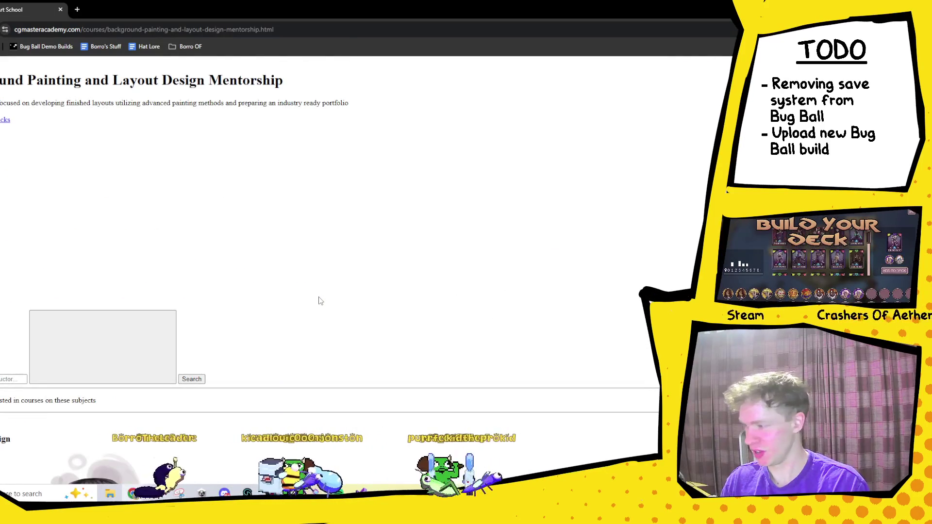
scroll(320, 301, down, 7)
scroll(320, 300, down, 15)
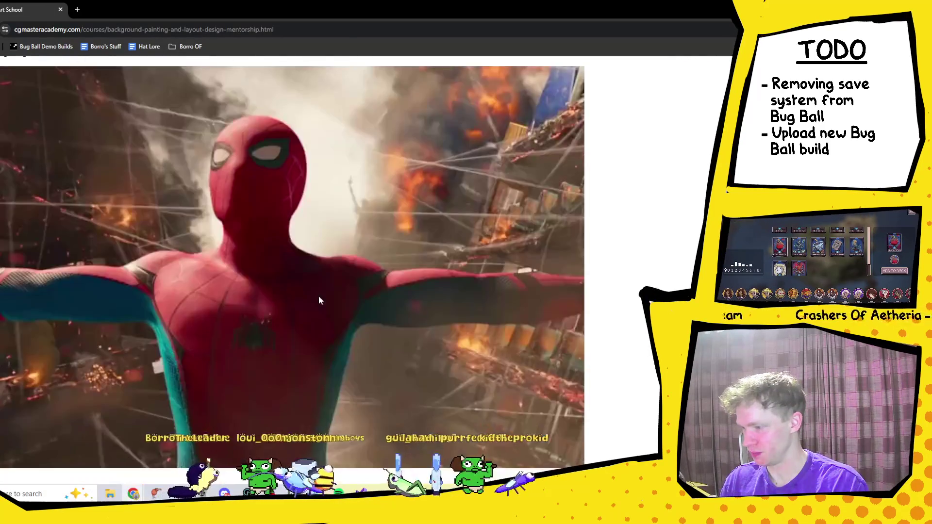
scroll(320, 300, up, 7)
scroll(318, 296, up, 5)
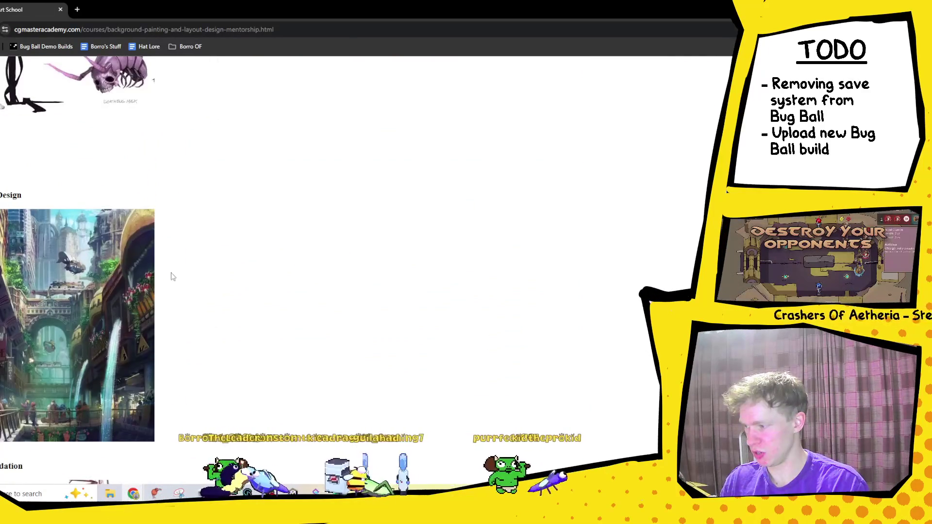
scroll(172, 277, down, 1)
scroll(45, 214, down, 3)
scroll(56, 214, down, 5)
scroll(57, 215, up, 15)
scroll(502, 325, down, 10)
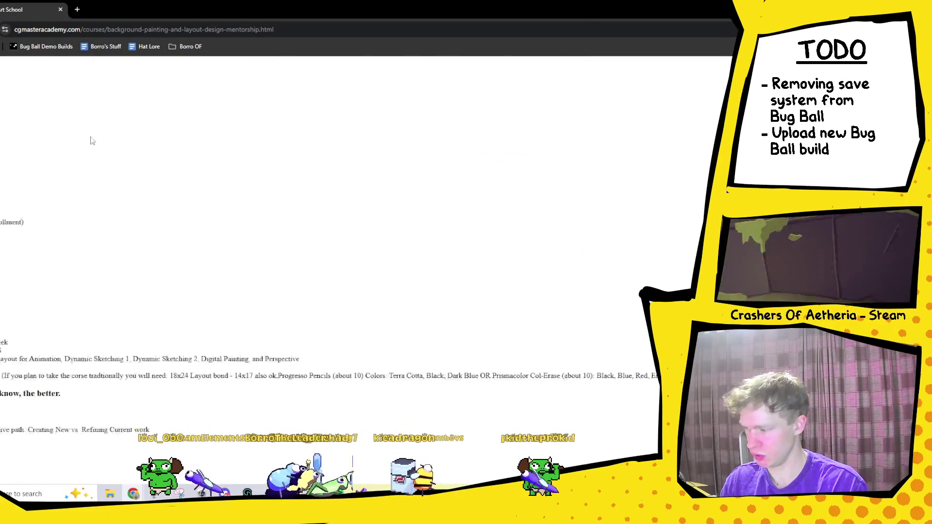
key(alt+Left)
scroll(491, 141, down, 10)
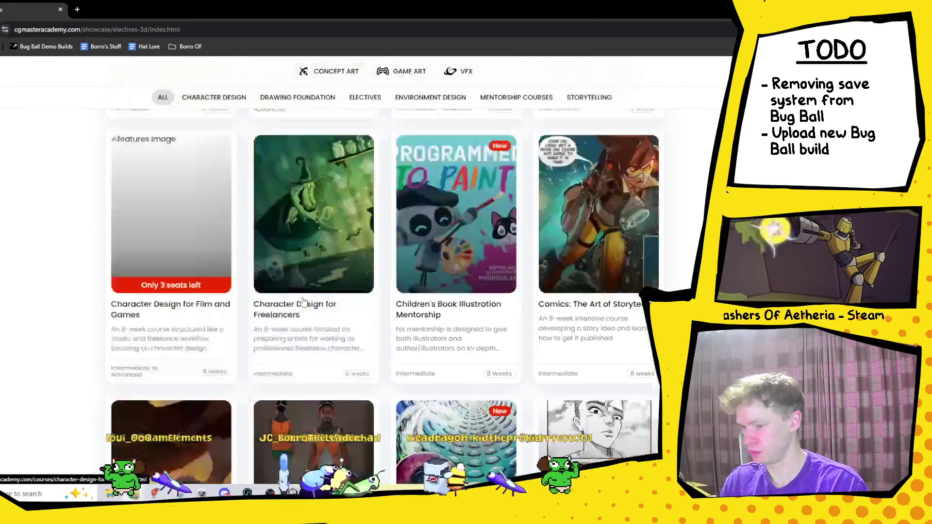
- Open the Children's Book Illustration Mentorship course, then return to the course listing
click(492, 142)
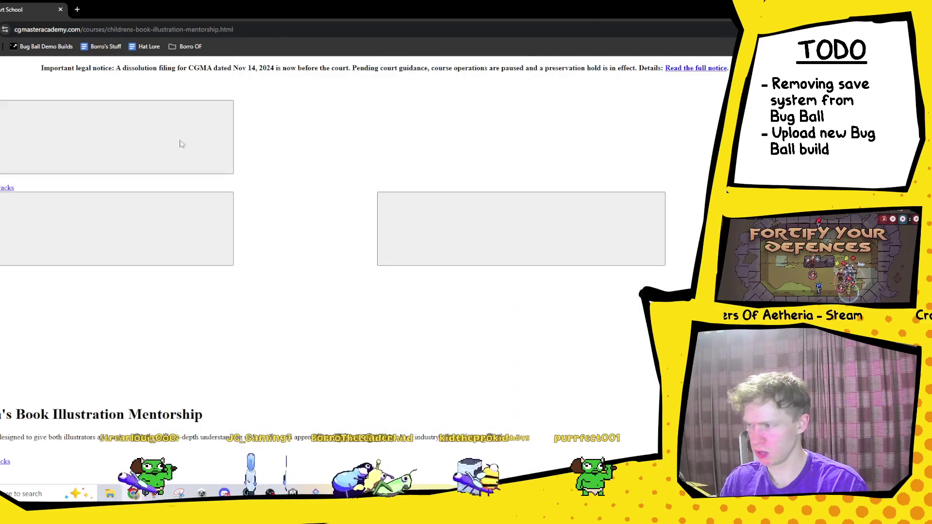
key(alt+Left)
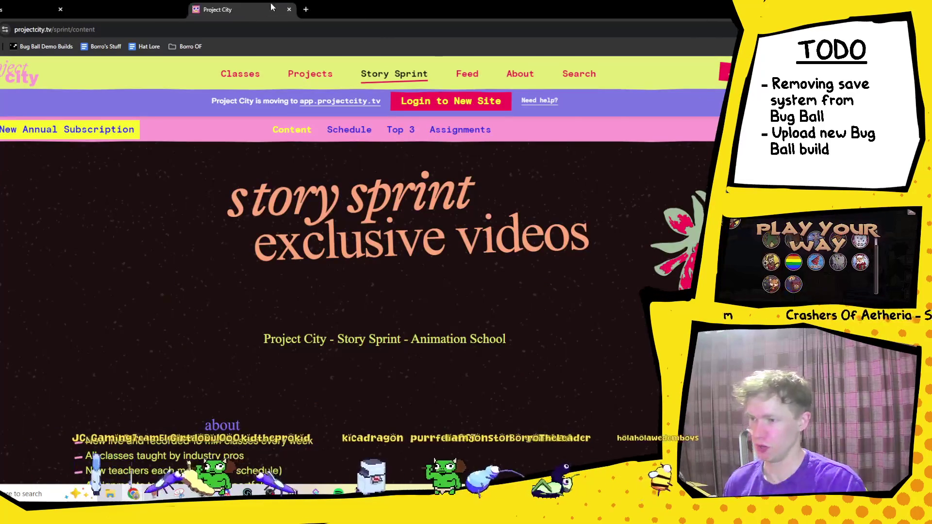
- Bring the Project City tab in and show its live classes under Projects > Classes
drag(270, 7, 270, 3)
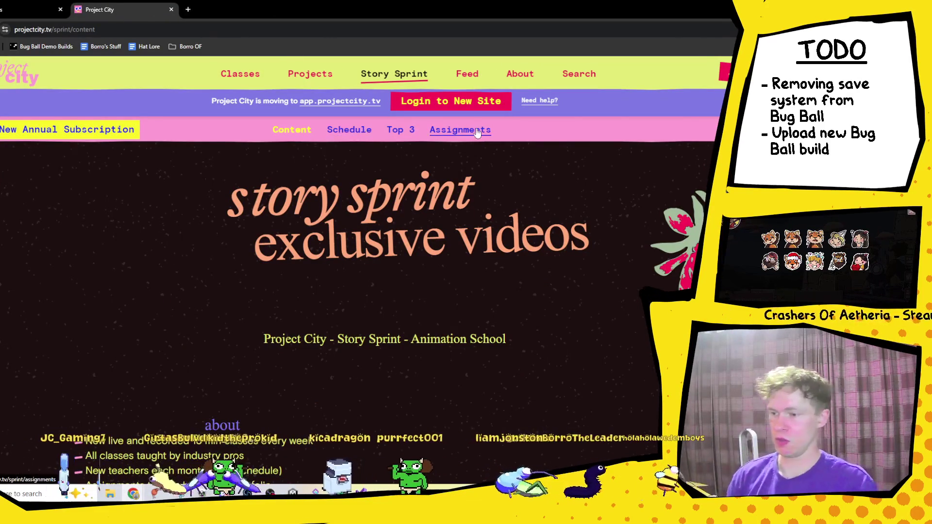
click(302, 78)
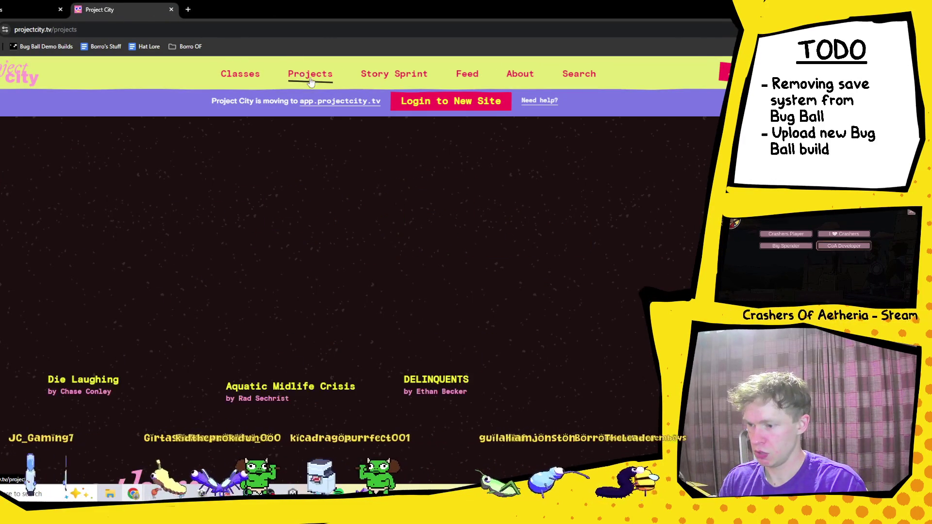
click(238, 75)
scroll(410, 199, down, 5)
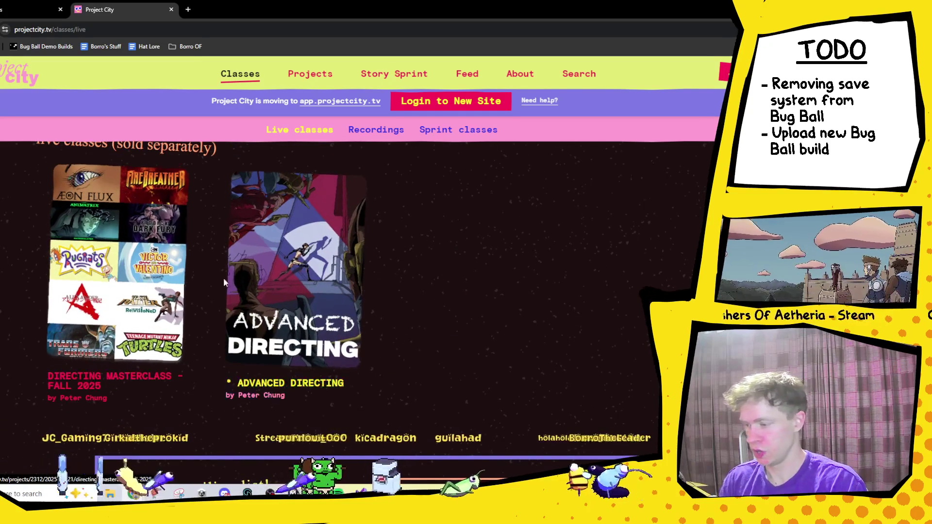
- Open Directing Masterclass – Fall 2025 and scroll past schedule and instructor bio to the pricing tiers
click(164, 286)
scroll(436, 216, down, 3)
scroll(208, 359, down, 1)
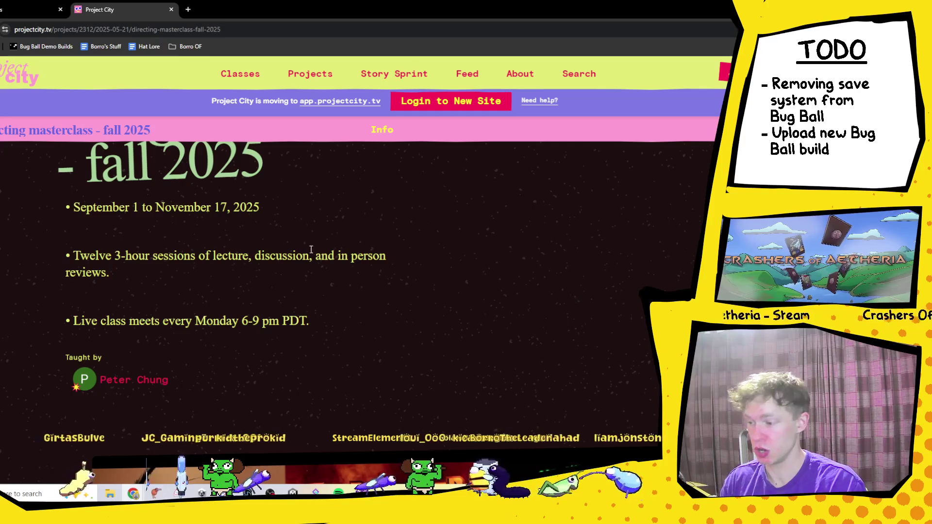
scroll(444, 261, down, 5)
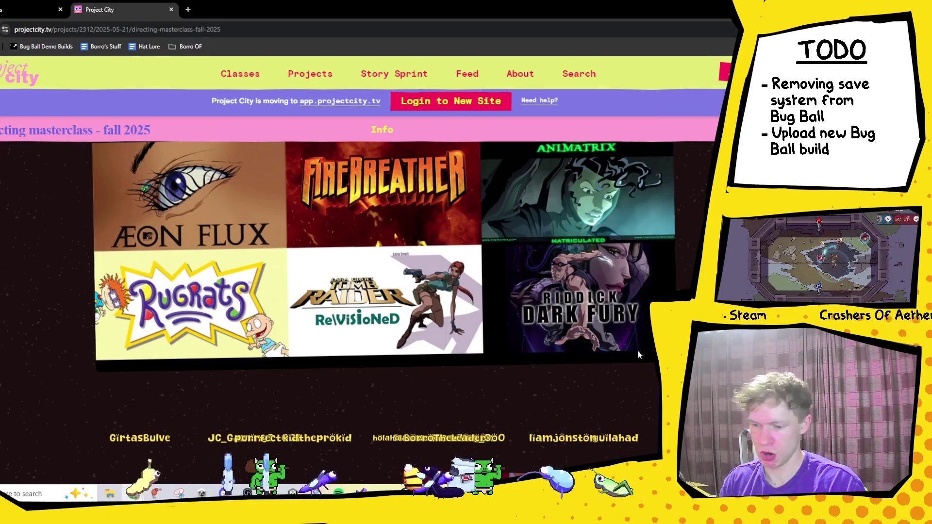
scroll(639, 355, down, 5)
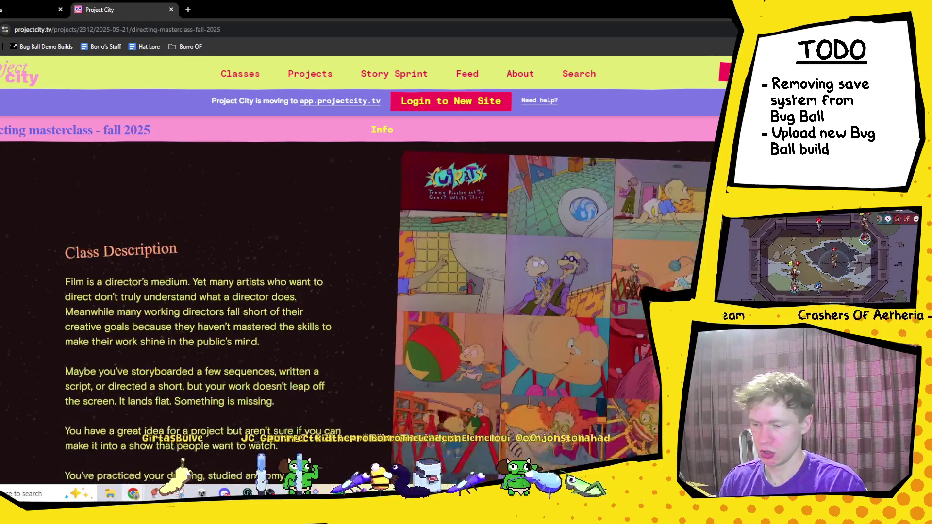
scroll(364, 315, down, 5)
scroll(109, 255, down, 15)
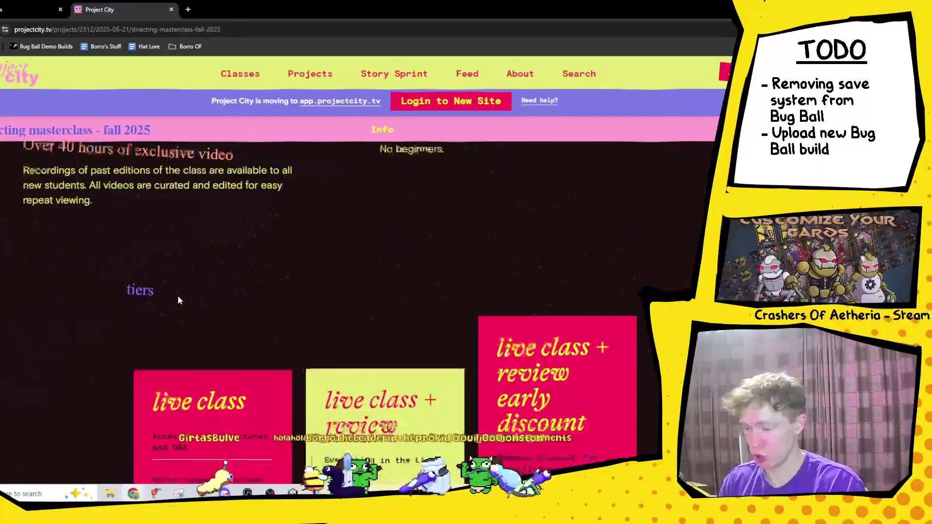
scroll(178, 299, down, 5)
mouse_move(170, 306)
mouse_down()
mouse_move(255, 309)
mouse_move(183, 310)
mouse_up()
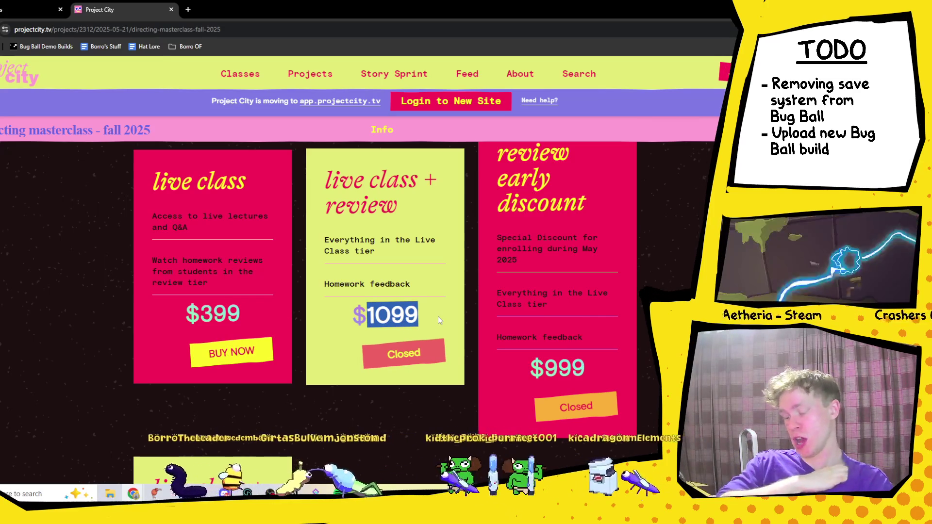
drag(544, 369, 573, 373)
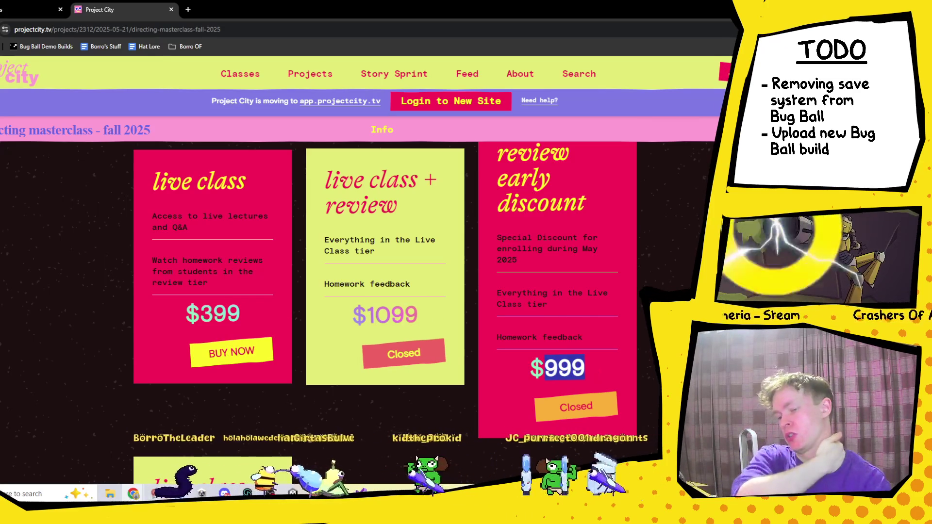
click(573, 369)
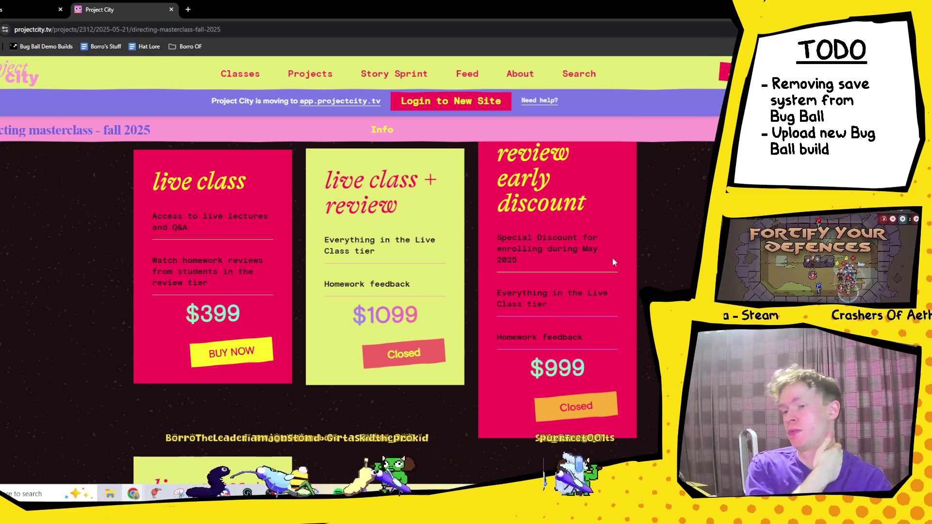
scroll(568, 284, up, 1)
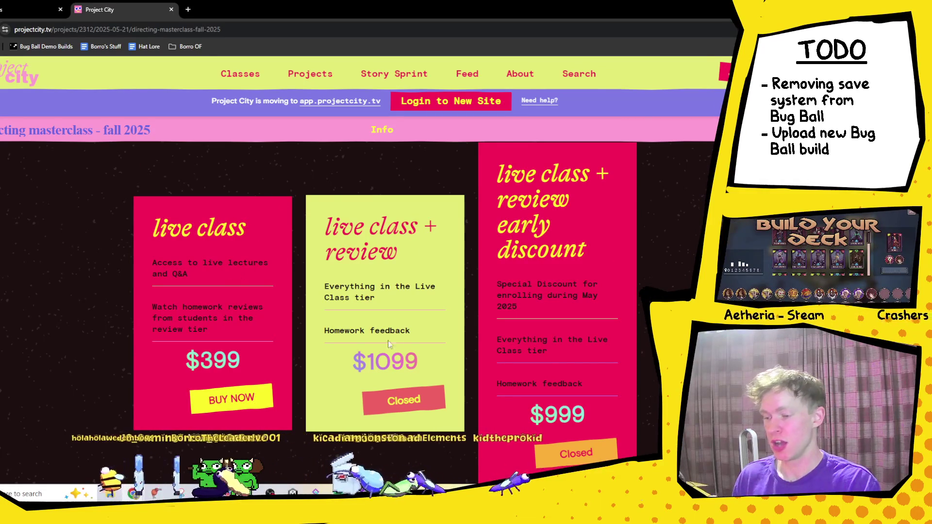
scroll(536, 401, down, 1)
drag(529, 368, 600, 362)
click(601, 362)
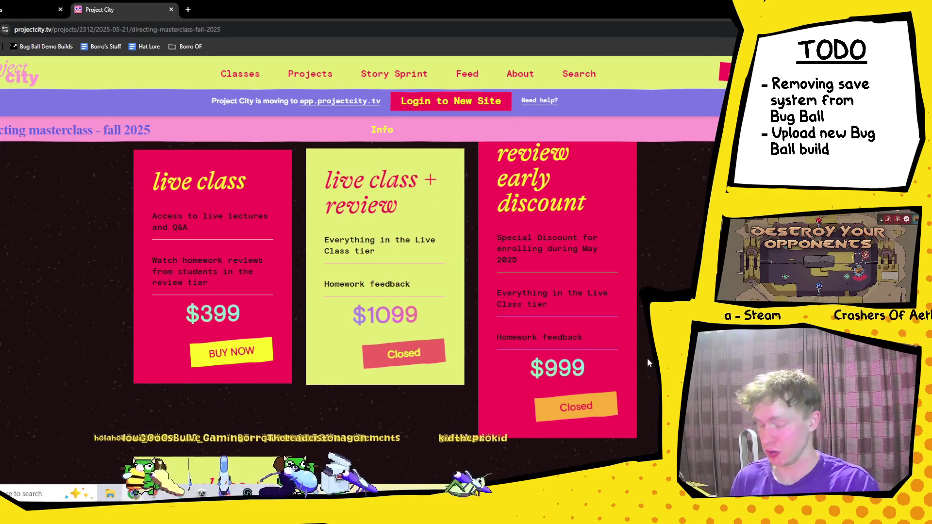
scroll(648, 357, up, 10)
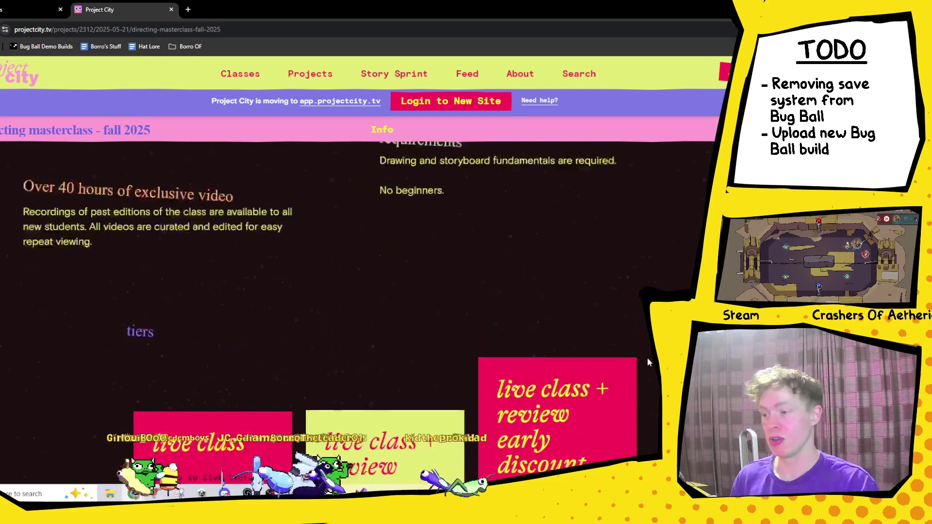
scroll(483, 403, down, 5)
scroll(482, 405, down, 5)
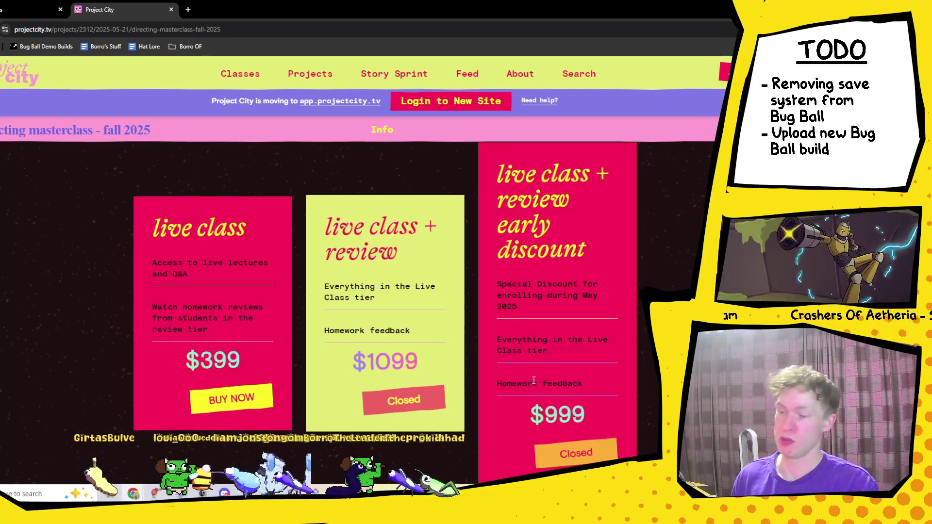
scroll(516, 404, up, 10)
scroll(516, 405, up, 1)
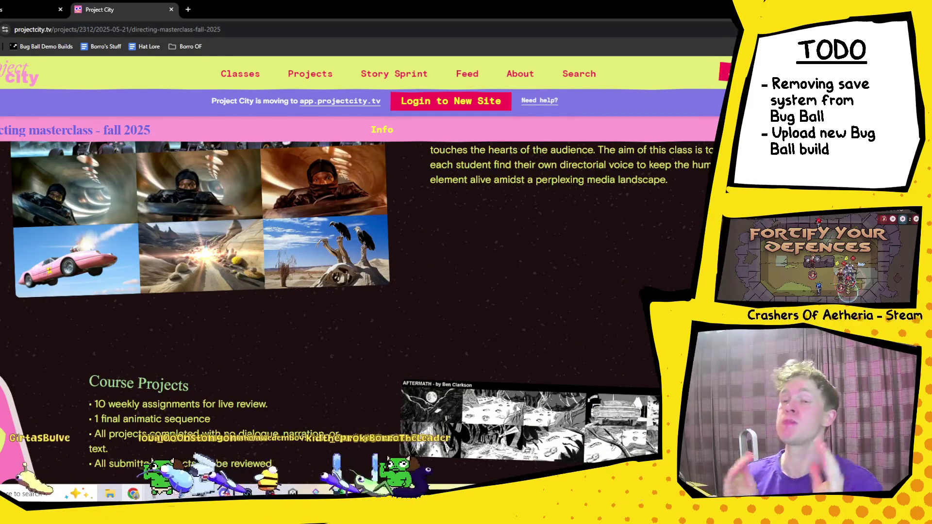
scroll(515, 404, down, 10)
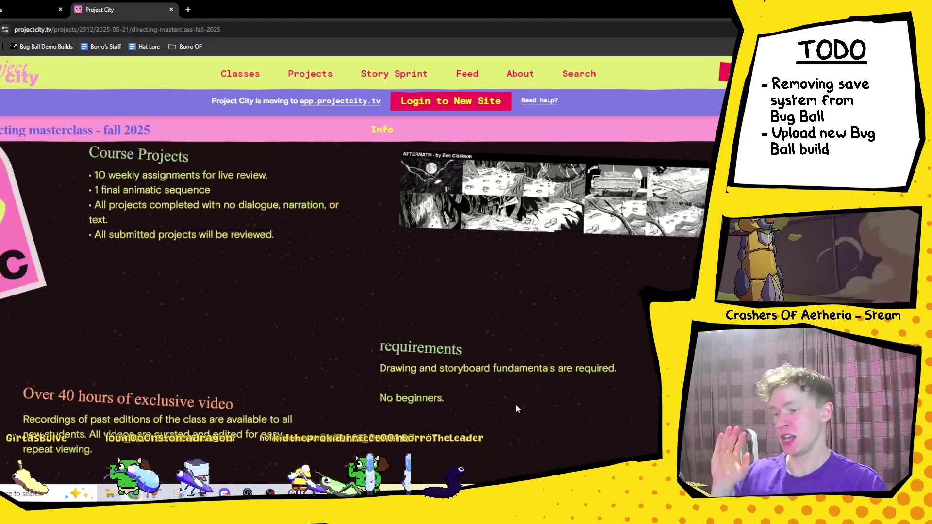
scroll(526, 398, down, 2)
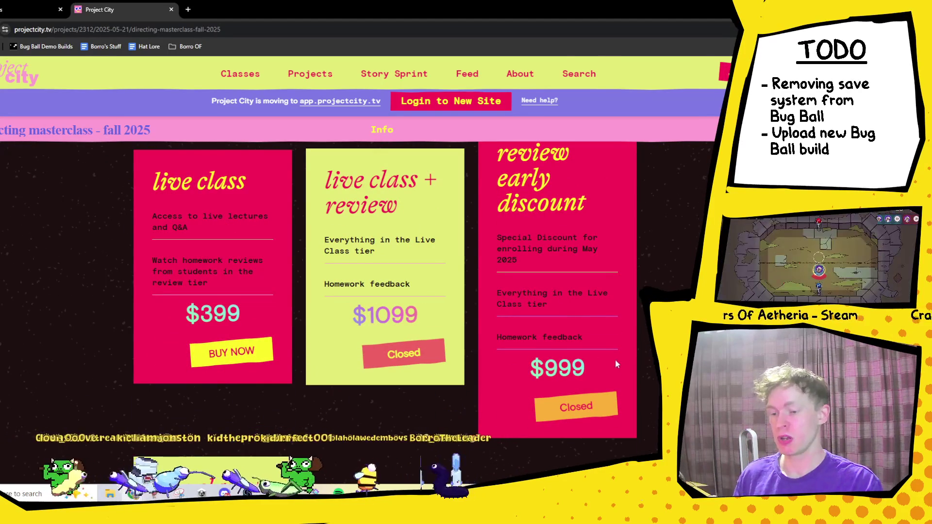
mouse_move(595, 367)
mouse_down()
mouse_move(527, 395)
mouse_move(554, 387)
mouse_move(542, 371)
mouse_up()
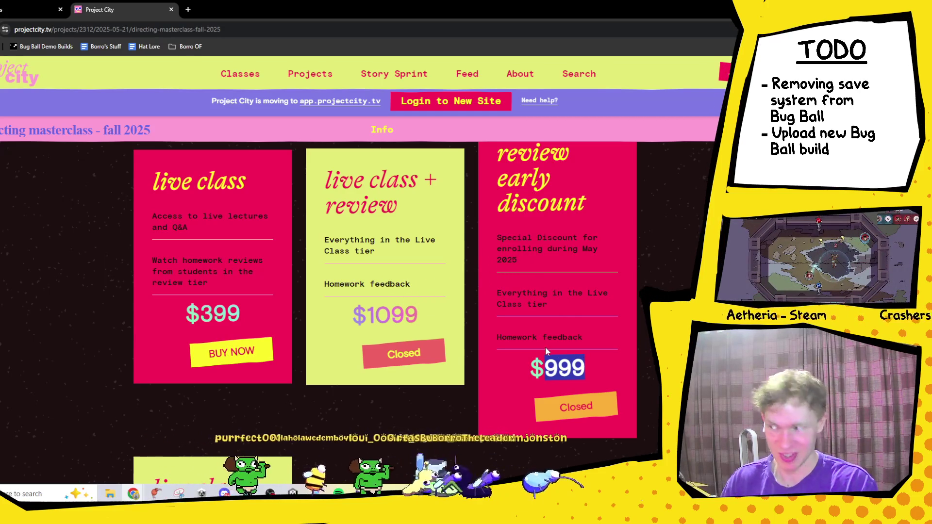
click(683, 277)
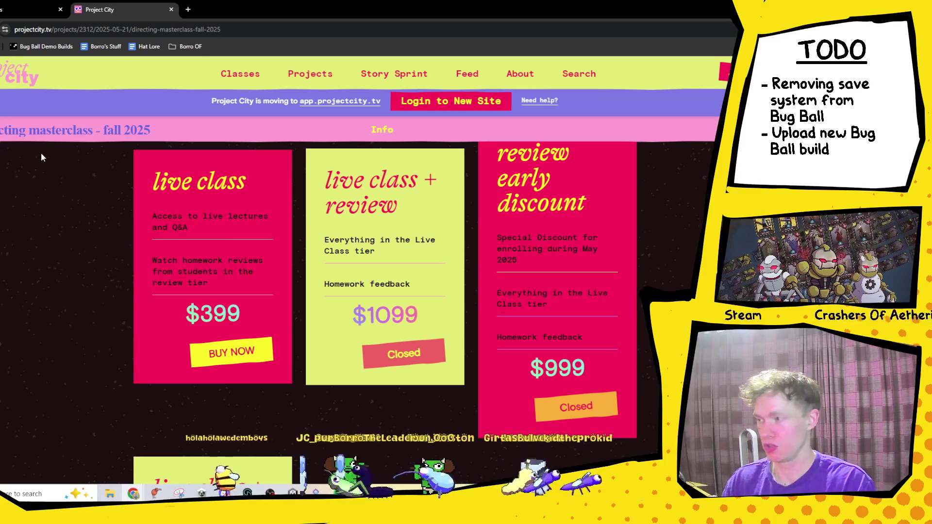
- Close the Project City tab and open the 2D Motion Graphics in After Effects course from the CGMA grid
click(171, 9)
scroll(364, 267, up, 5)
scroll(364, 266, down, 5)
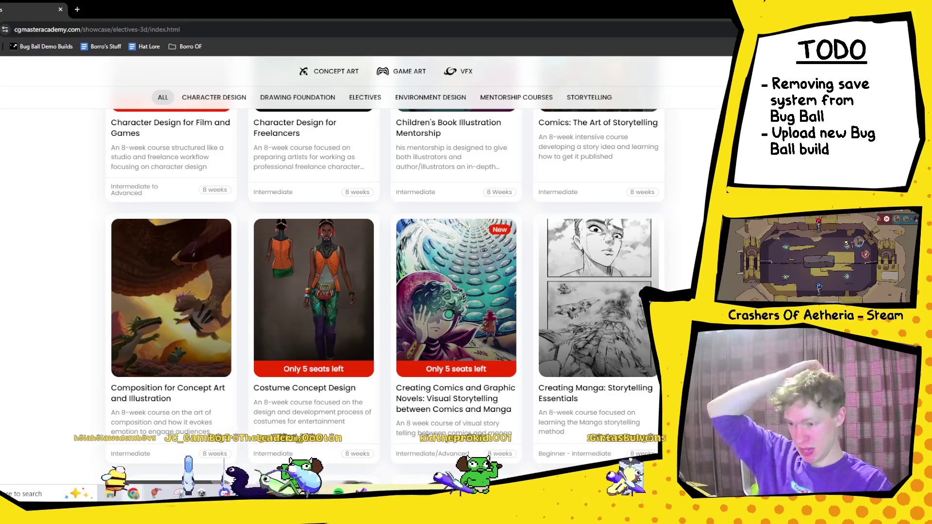
scroll(384, 252, up, 10)
scroll(364, 267, up, 5)
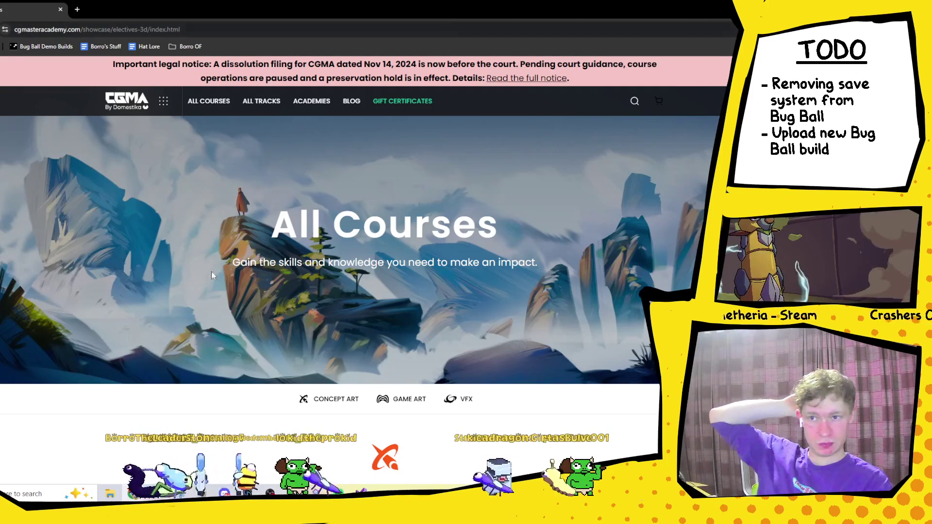
scroll(249, 238, down, 8)
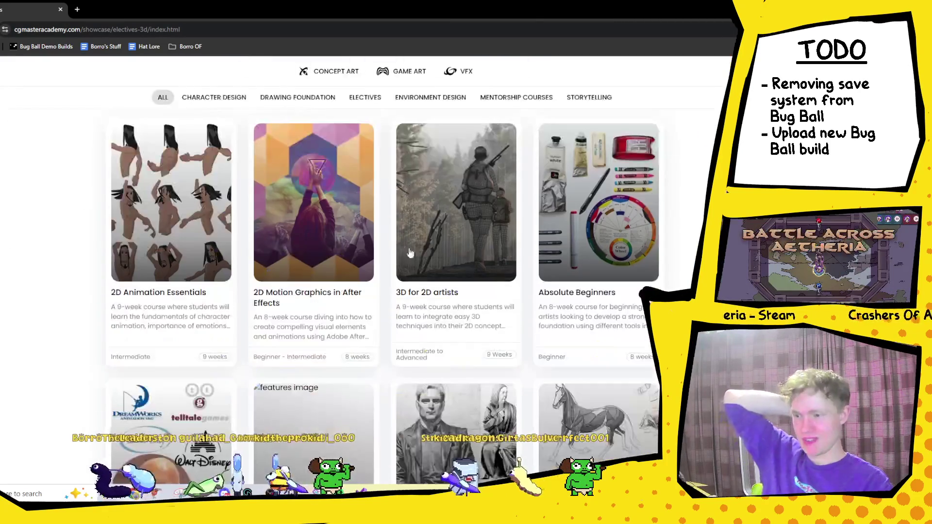
click(307, 205)
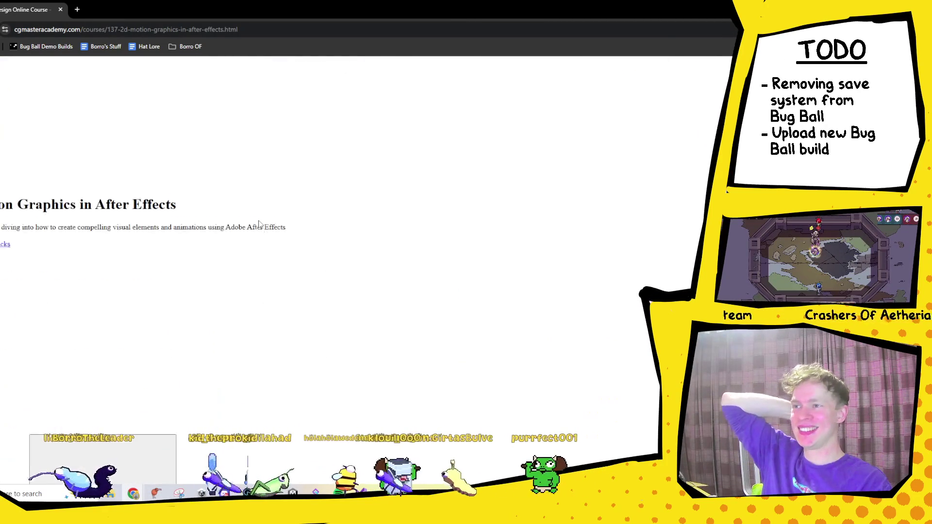
- Restore the browser to a smaller window, scroll the course page, and return to Unity
double_click(560, 10)
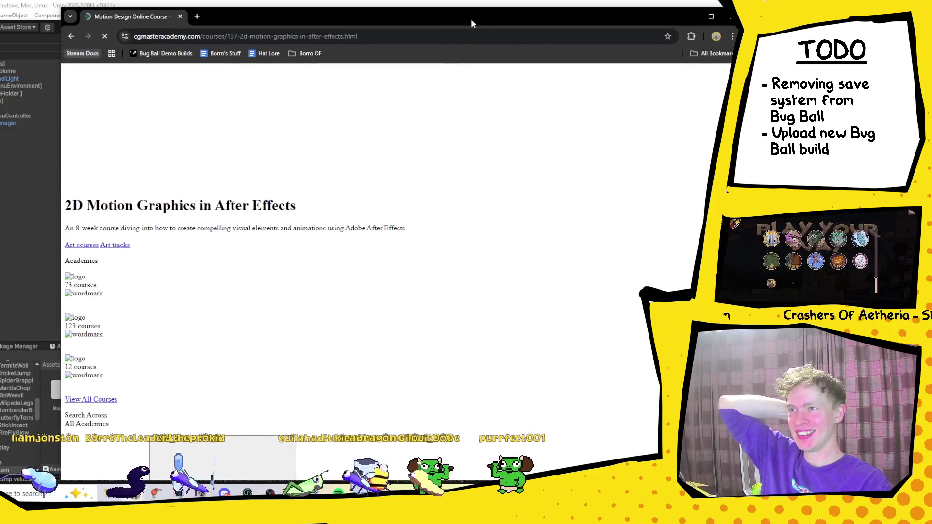
scroll(286, 335, down, 5)
scroll(293, 302, down, 20)
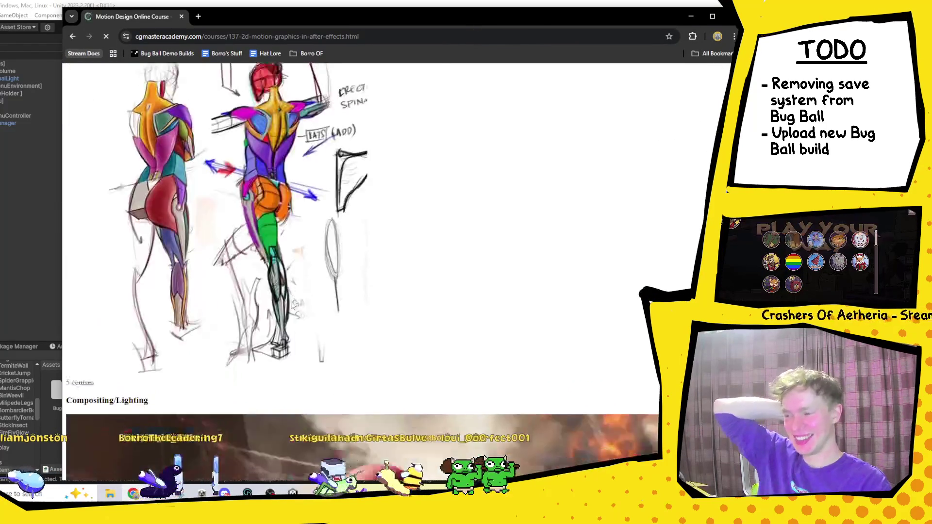
scroll(427, 228, down, 4)
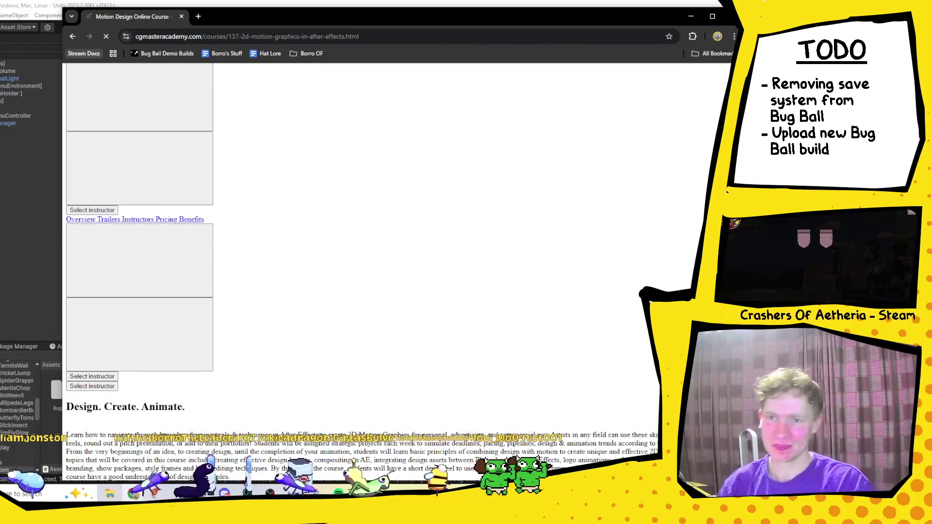
key(alt+Tab)
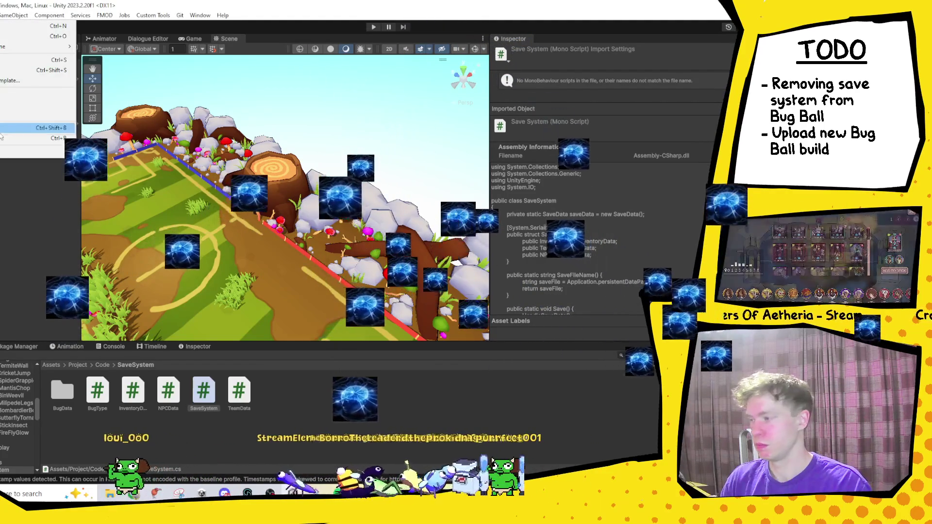
- Open Build Settings with Ctrl+Shift+B and start a Windows build of the five Bug Ball scenes
key(ctrl+shift+b)
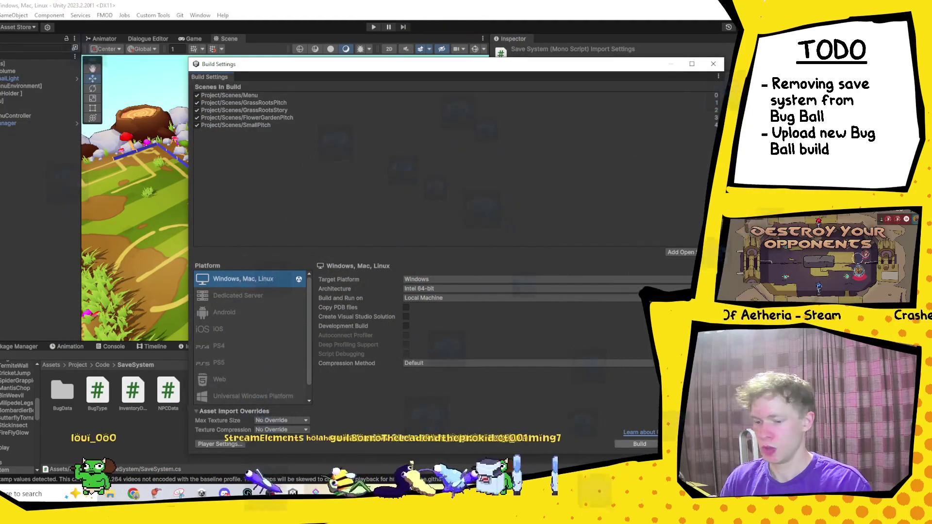
click(648, 445)
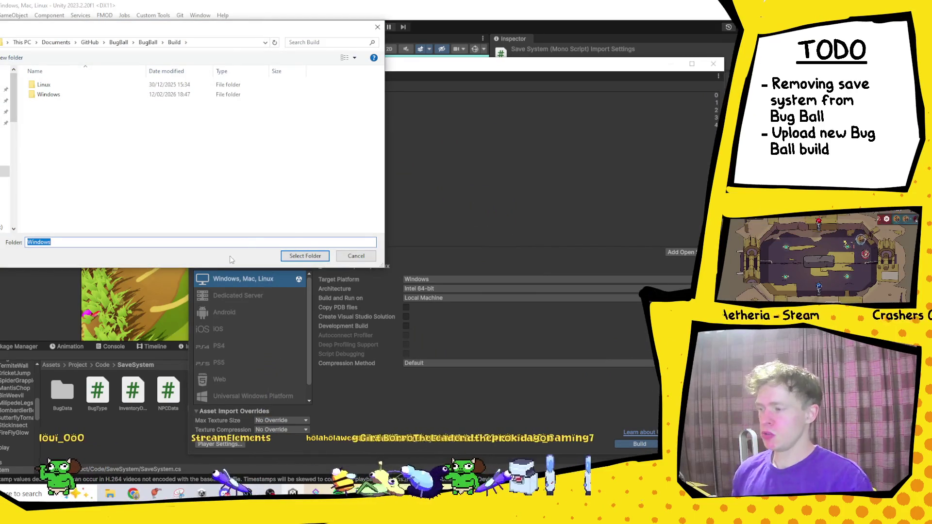
- Choose Build/Windows as the destination so the Bug Ball build runs to completion
click(305, 255)
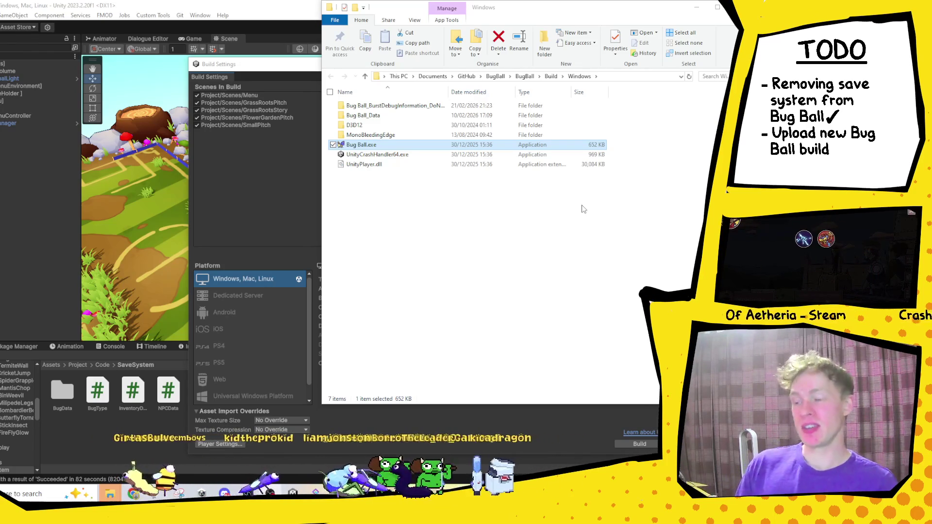
- Box-select all seven Windows build items, then switch to the Explorer window showing the Flies sounds
drag(466, 216, 391, 101)
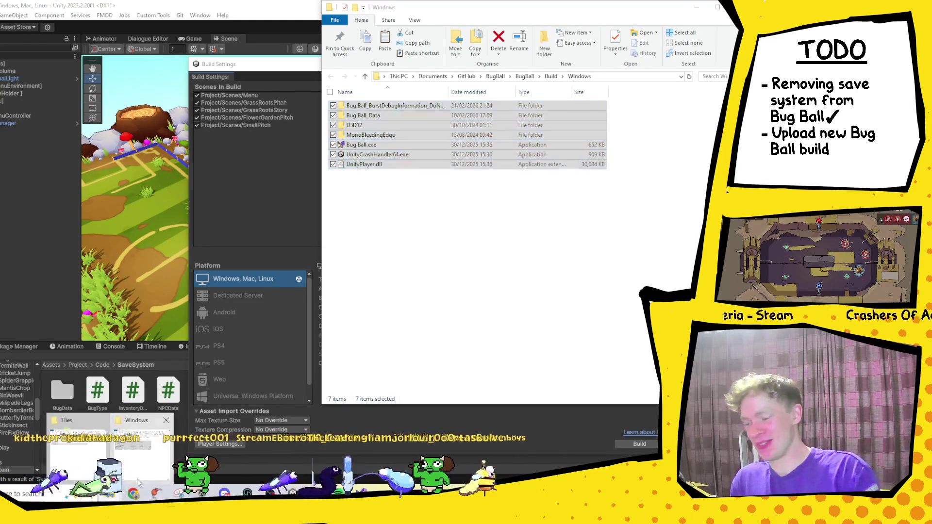
key(alt+Tab)
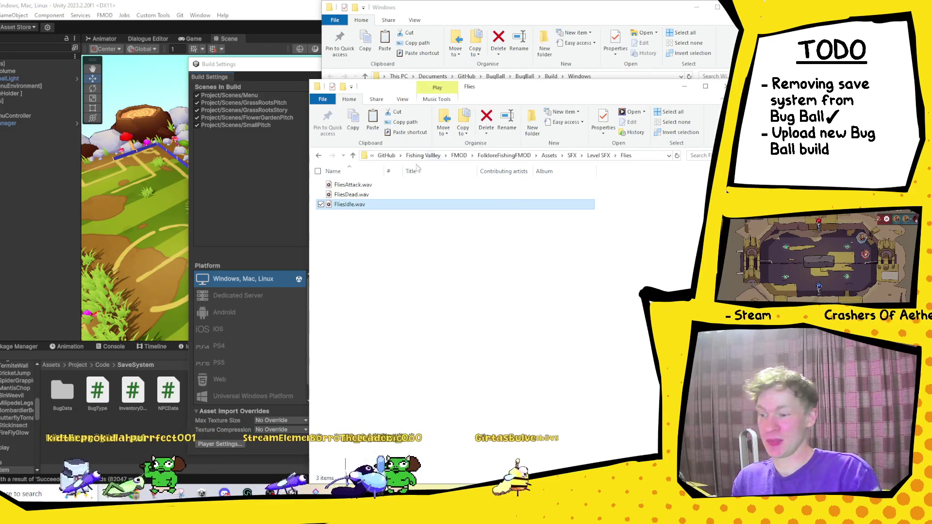
- Go up through GitHub and This PC to the root of Seagate Expansion Drive (D:)
click(391, 156)
click(394, 159)
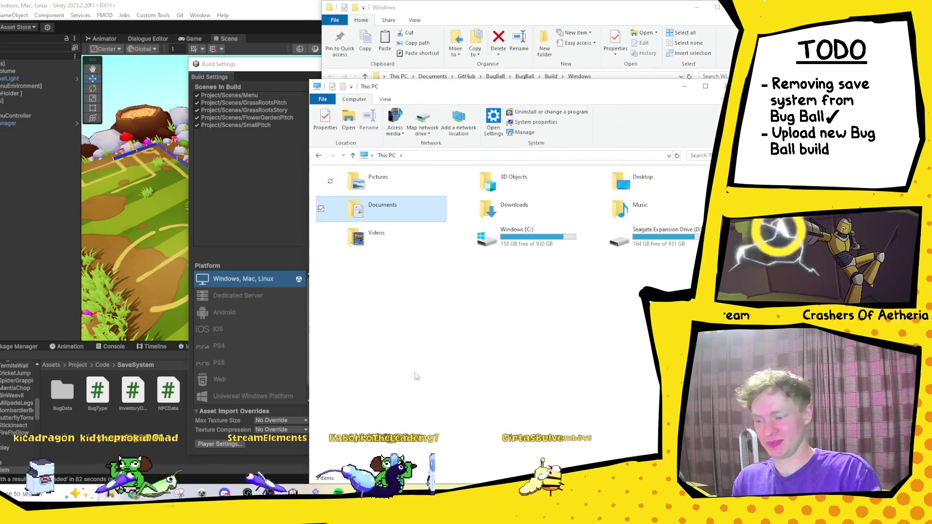
double_click(661, 248)
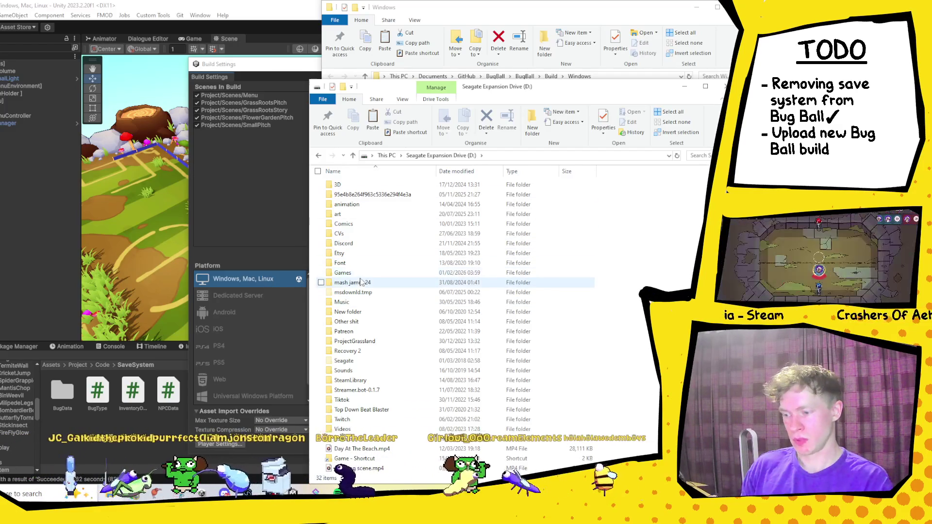
- Open D:\Games\BugBall in the second Explorer window
double_click(345, 273)
double_click(373, 207)
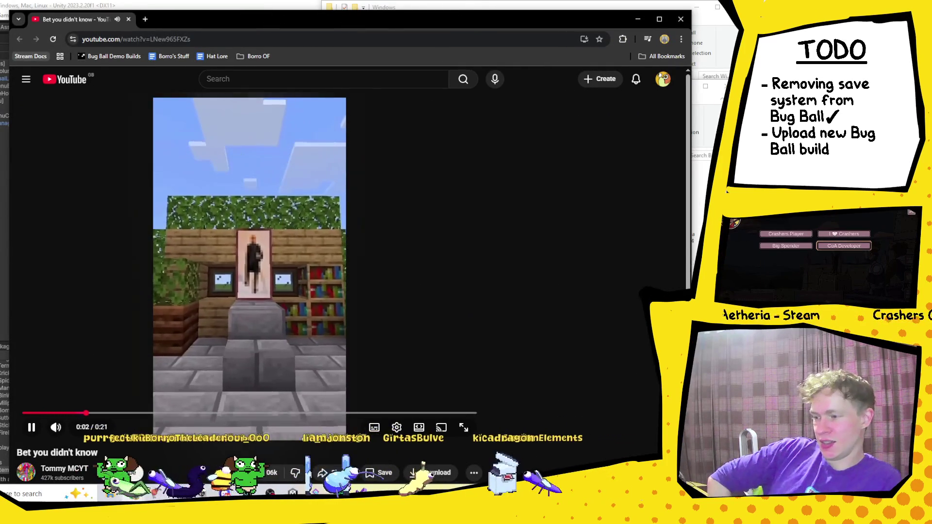
- Pause the YouTube Short and close its browser window to reveal the BugBall folder
mouse_move(423, 364)
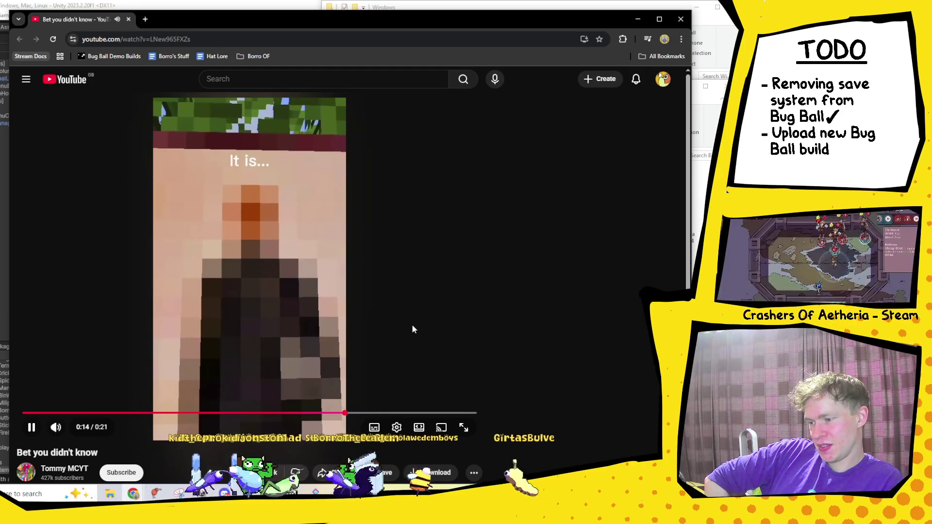
click(412, 325)
click(680, 20)
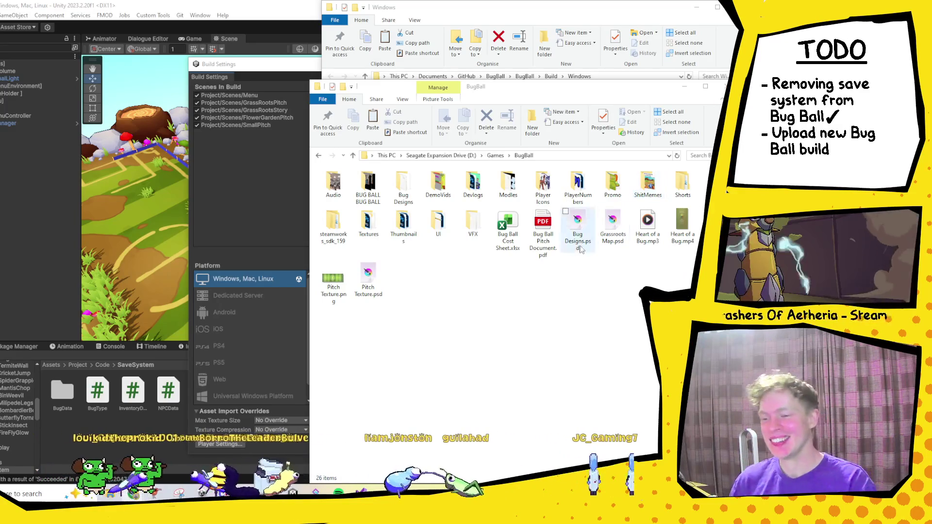
- Browse into steamworks_sdk_159 > sdk > tools > SteamPipeGUI and select SteamPipeGUI.exe
click(341, 228)
double_click(341, 228)
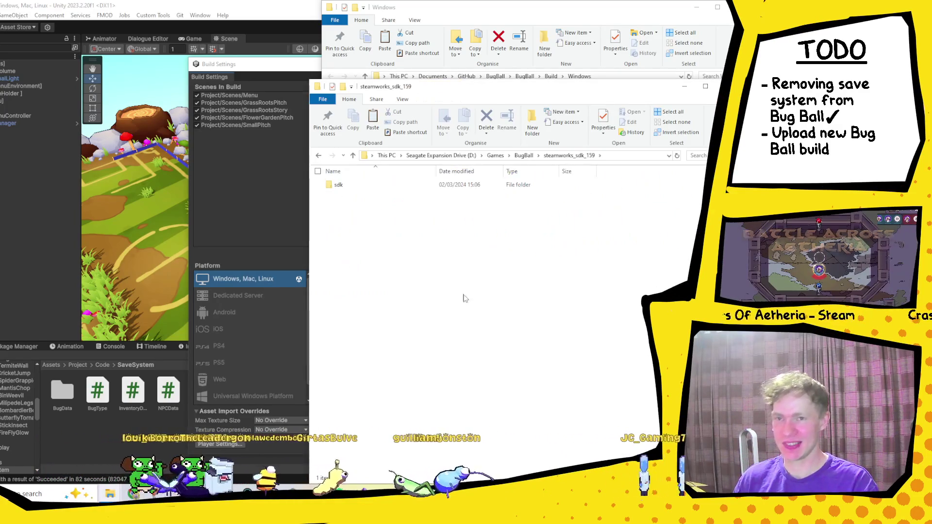
double_click(354, 182)
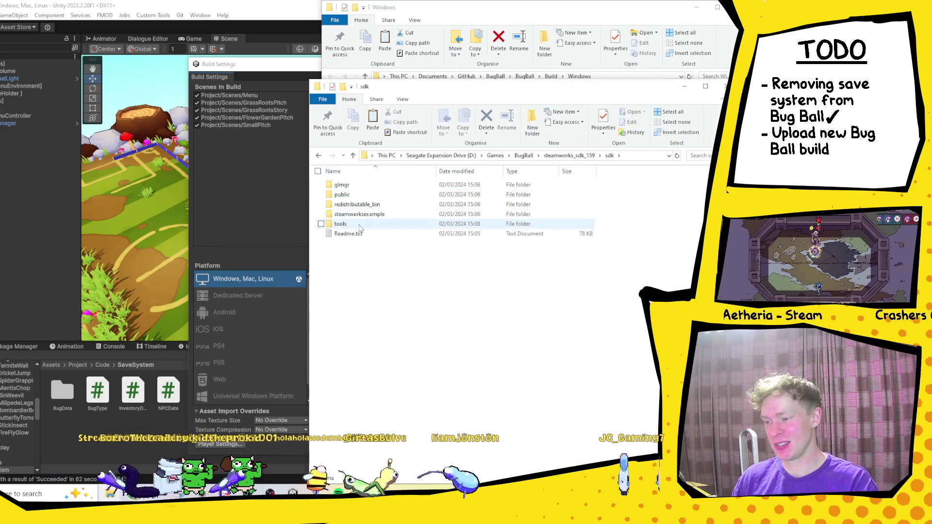
double_click(340, 224)
double_click(364, 235)
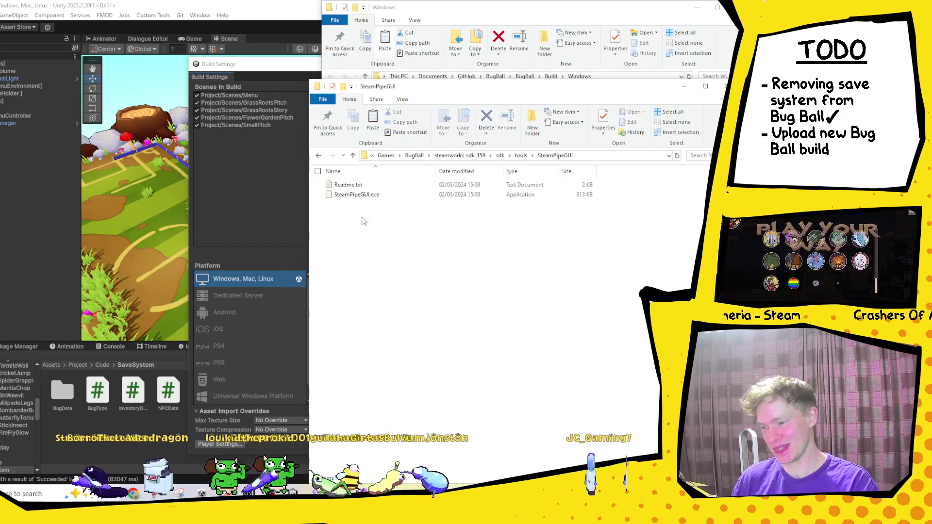
click(365, 197)
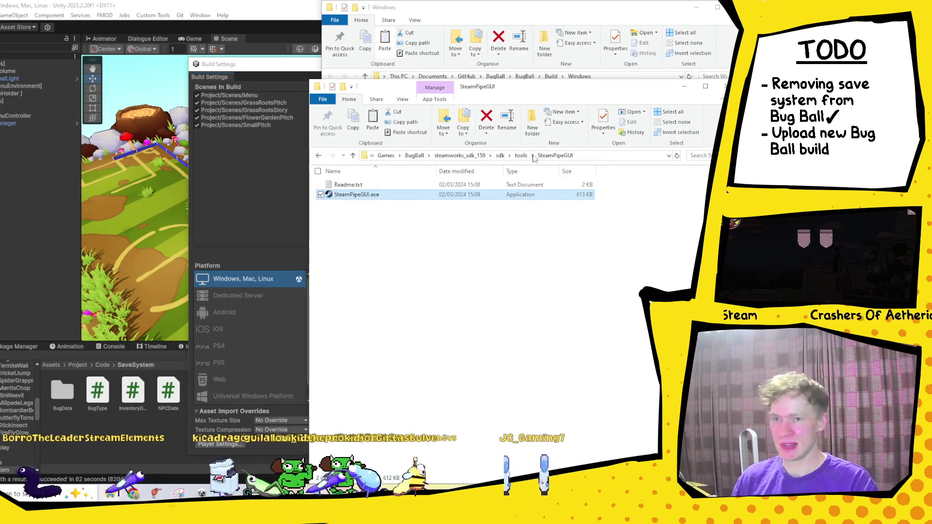
- Return to tools and open ContentBuilder > content > BugBall_Windows
click(521, 157)
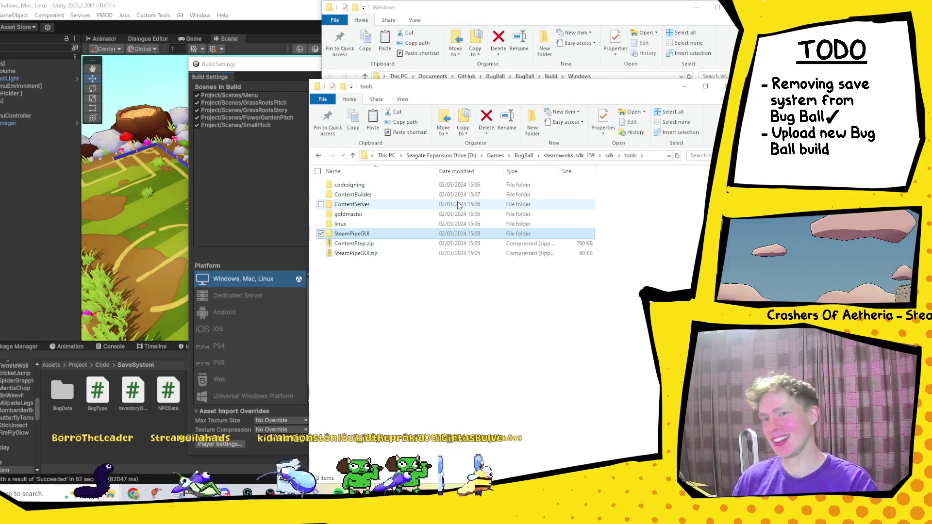
click(361, 205)
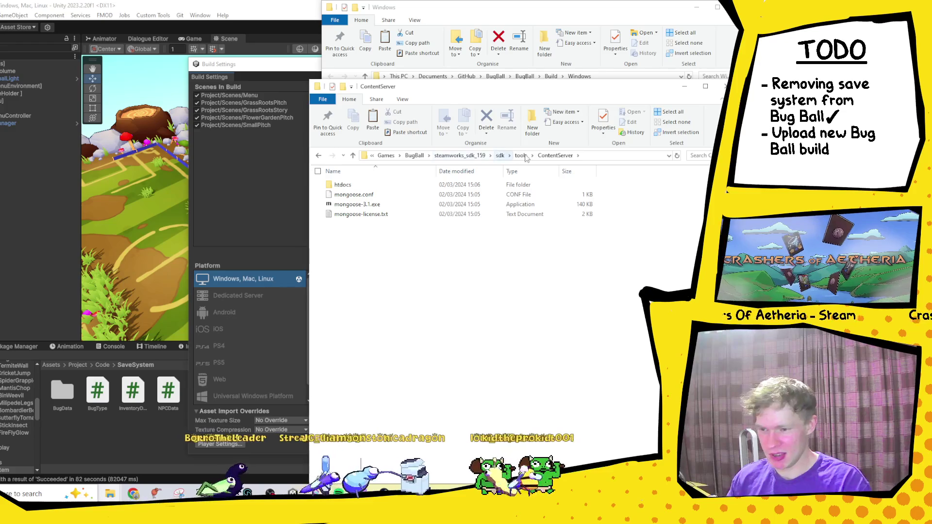
double_click(361, 194)
click(360, 218)
double_click(361, 217)
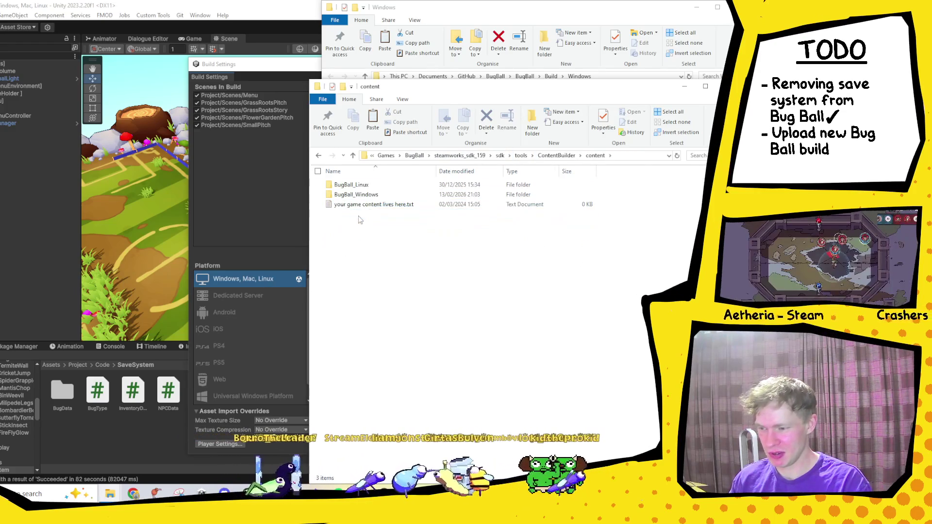
double_click(383, 196)
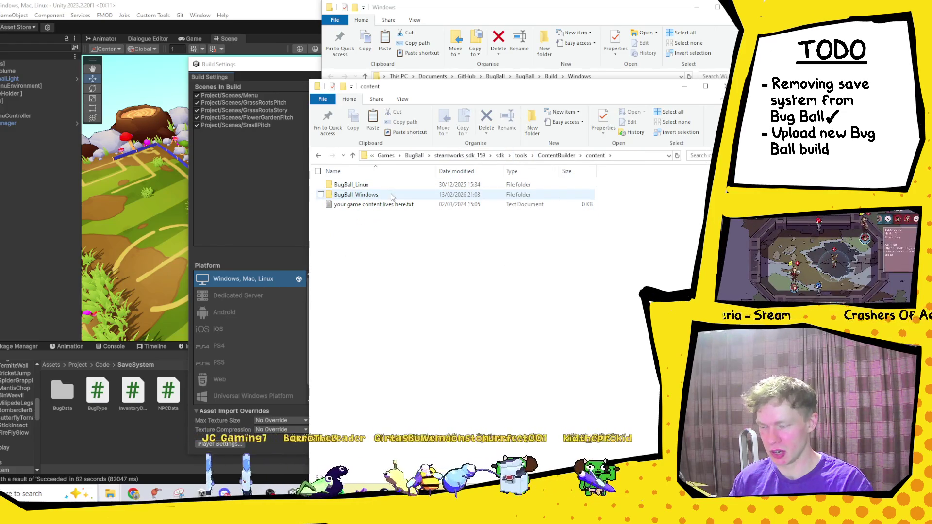
- Delete the seven old build files from BugBall_Windows and paste in the new Windows build files
drag(407, 279, 354, 185)
key(Delete)
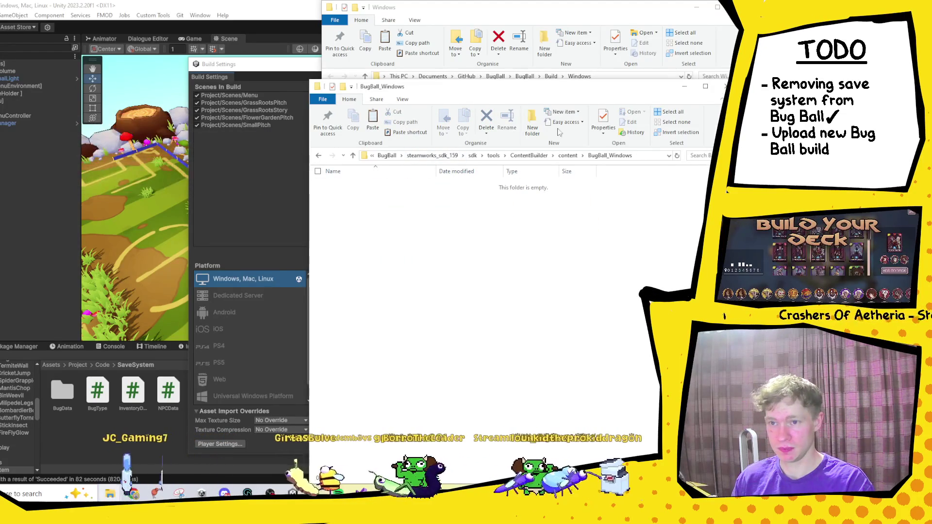
mouse_move(586, 90)
mouse_down()
mouse_move(296, 217)
mouse_move(257, 192)
mouse_up()
drag(549, 207, 417, 104)
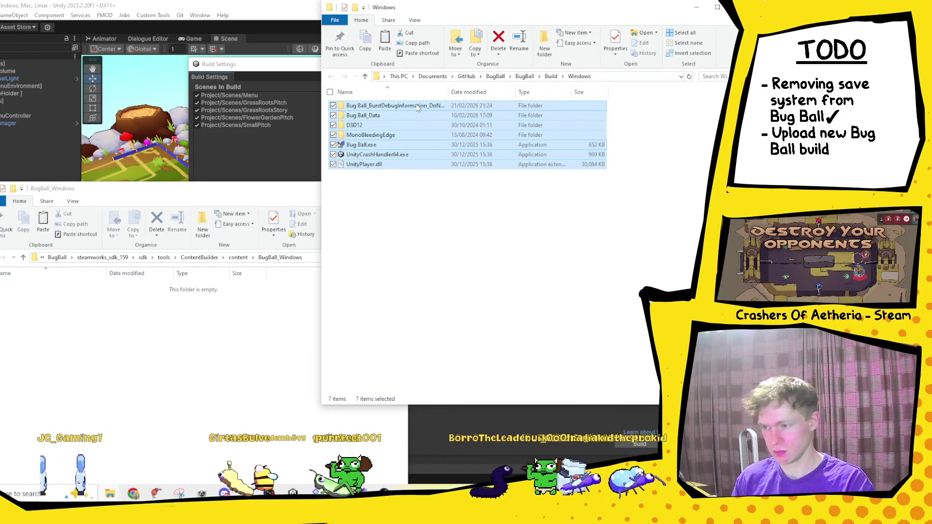
key(ctrl+c)
click(172, 310)
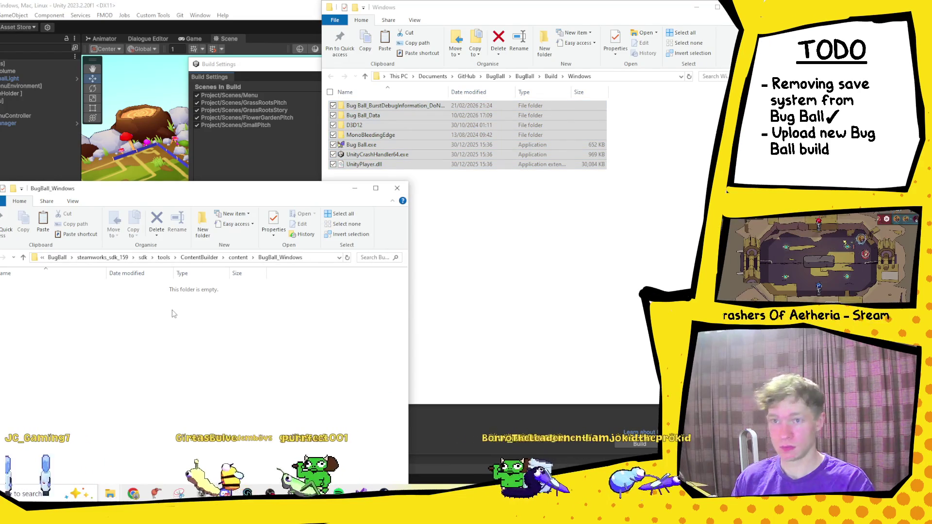
key(ctrl+v)
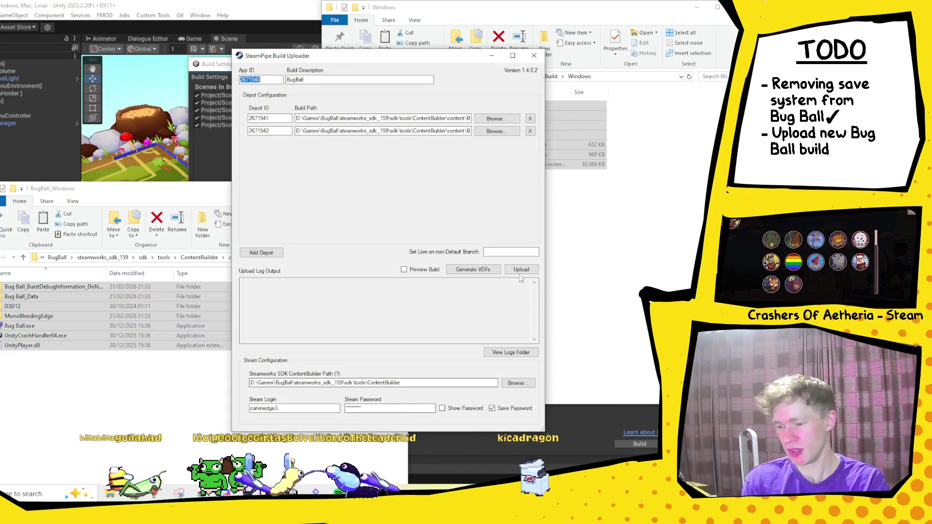
- Start the Bug Ball upload in SteamPipe GUI so steamcmd builds depots 2671541 and 2671542
click(521, 270)
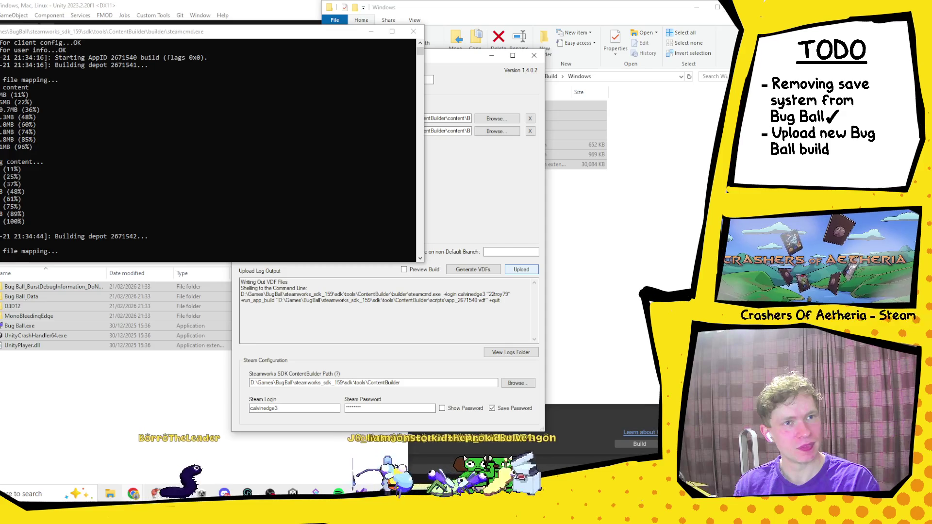
mouse_move(680, 519)
mouse_down()
mouse_move(660, 302)
mouse_move(355, 83)
mouse_move(348, 48)
mouse_up()
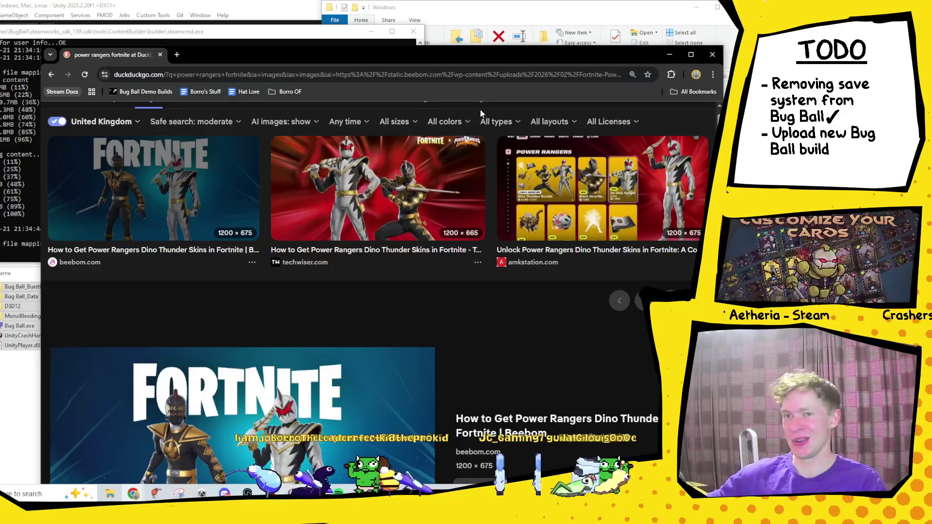
- Switch the 'power rangers fortnite' results from images to All and open The Gamer's Dino Thunder article
scroll(526, 289, down, 3)
scroll(526, 289, down, 2)
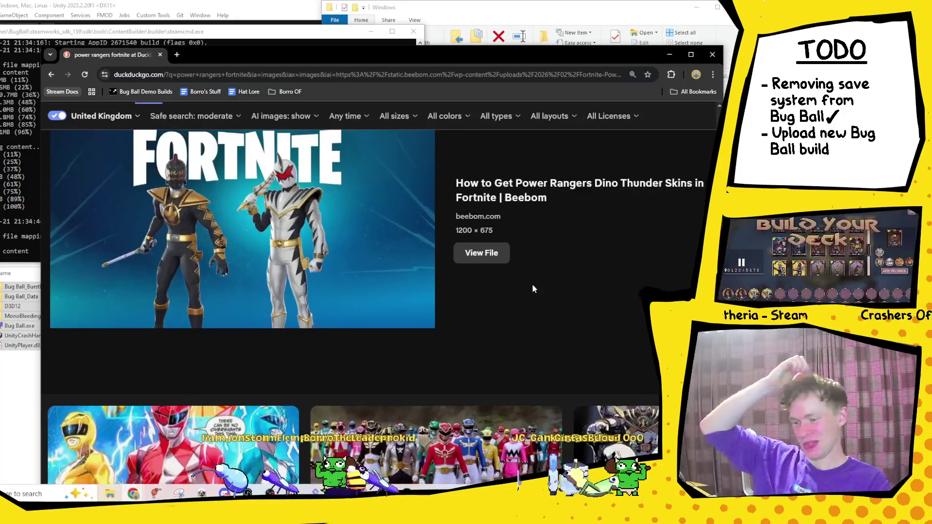
scroll(552, 262, up, 3)
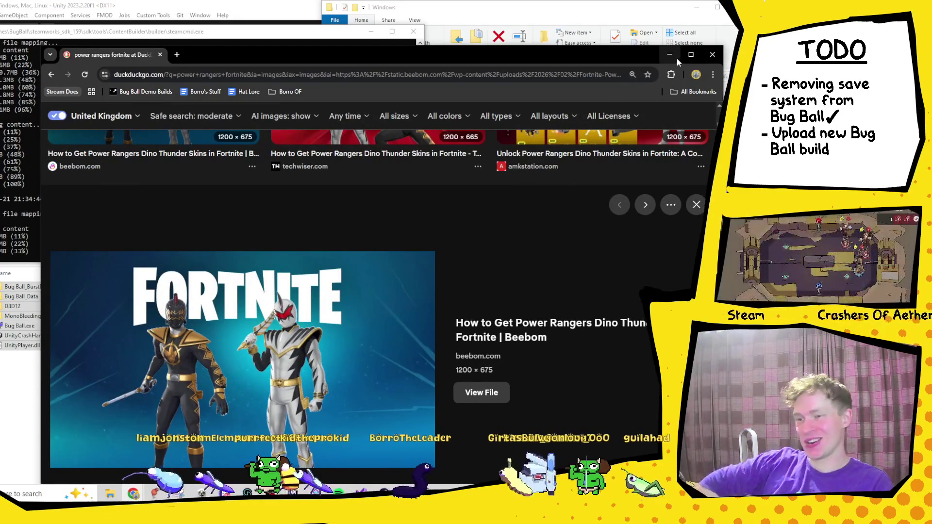
scroll(569, 191, up, 3)
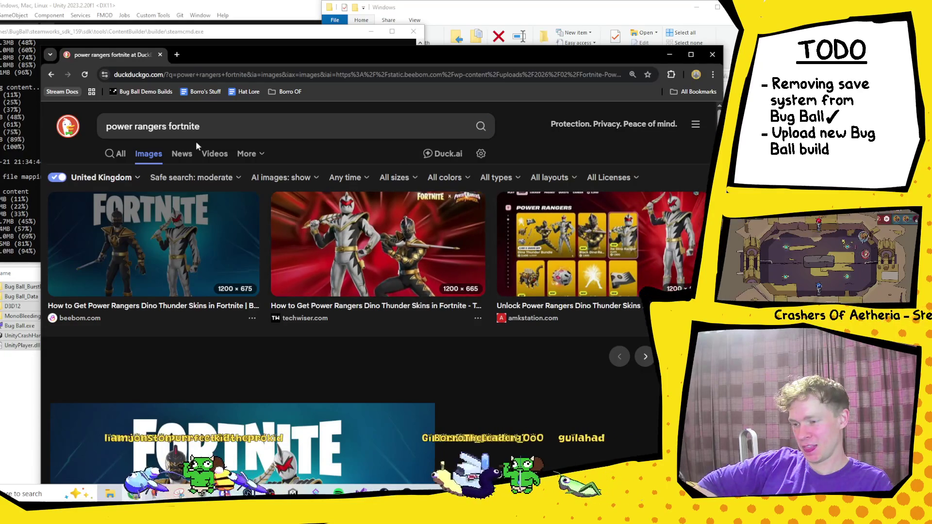
click(120, 154)
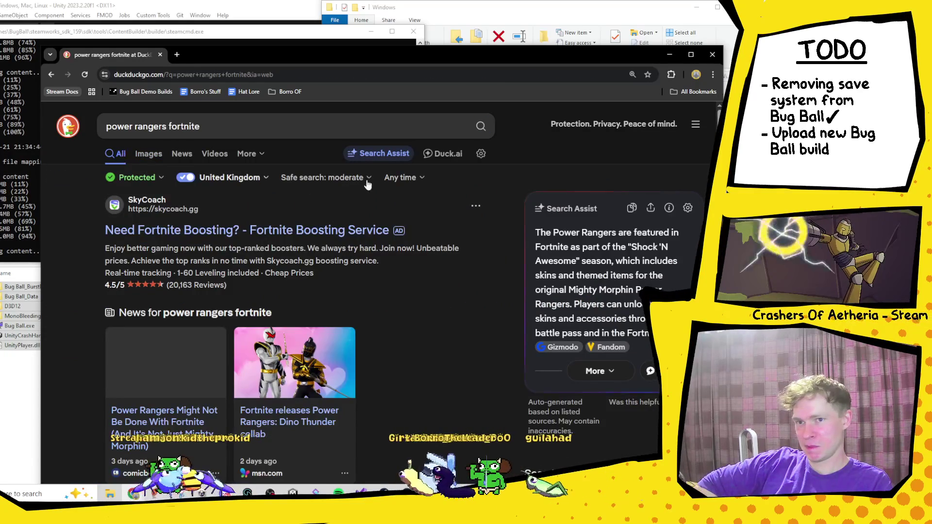
scroll(431, 262, down, 3)
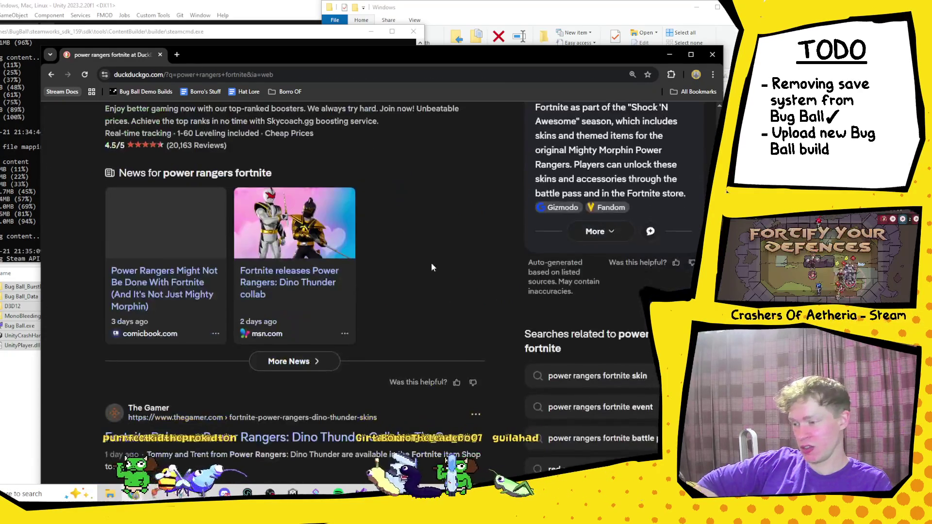
scroll(431, 262, down, 3)
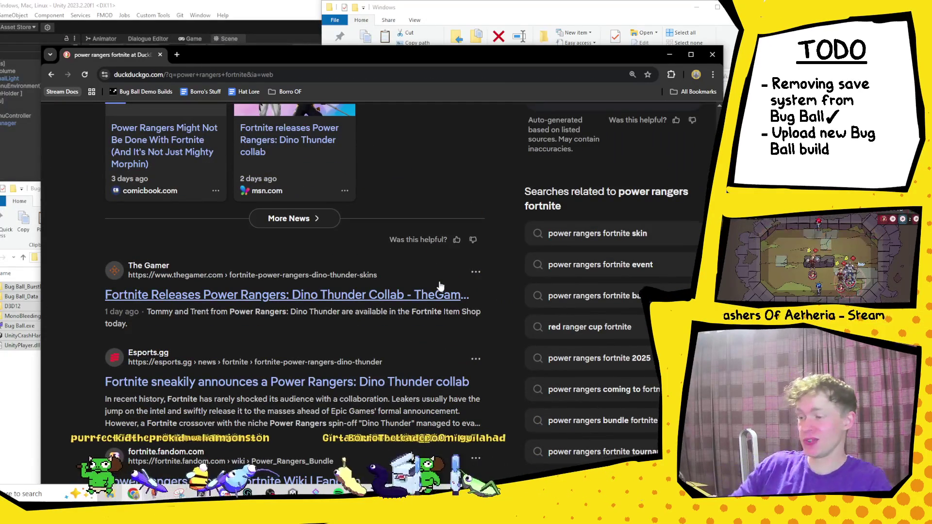
scroll(439, 282, up, 1)
click(444, 322)
scroll(499, 328, down, 5)
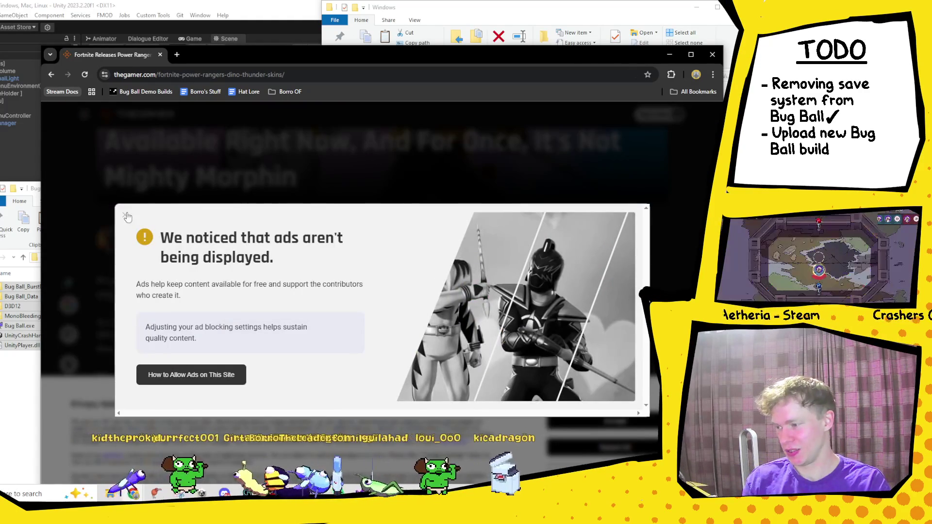
- Dismiss TheGamer's ad-blocker notice, maximize the window, and play the embedded Fortnite video muted
click(125, 214)
click(690, 55)
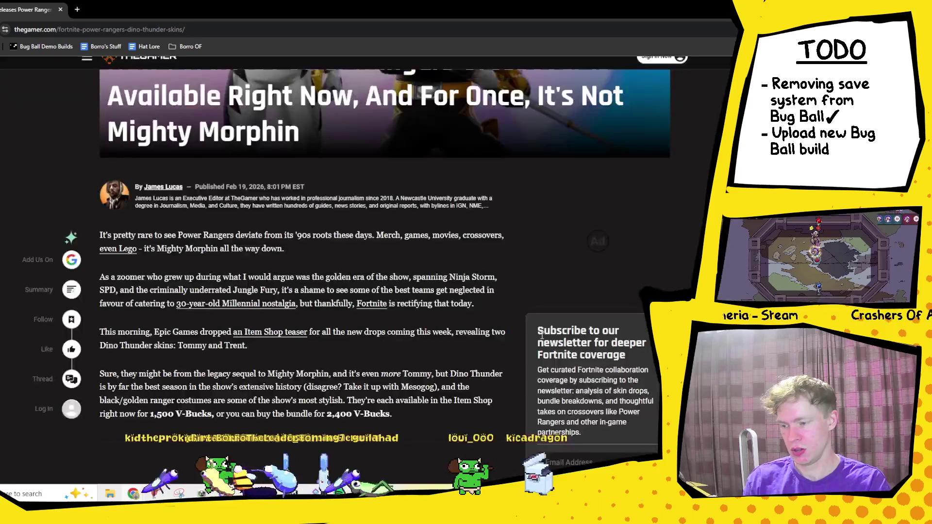
scroll(459, 289, down, 14)
scroll(459, 289, up, 3)
click(304, 320)
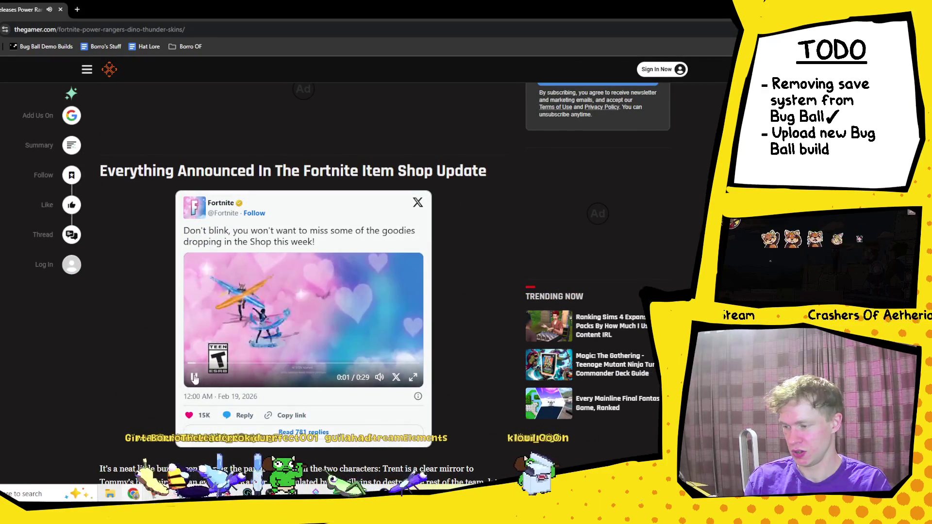
click(381, 381)
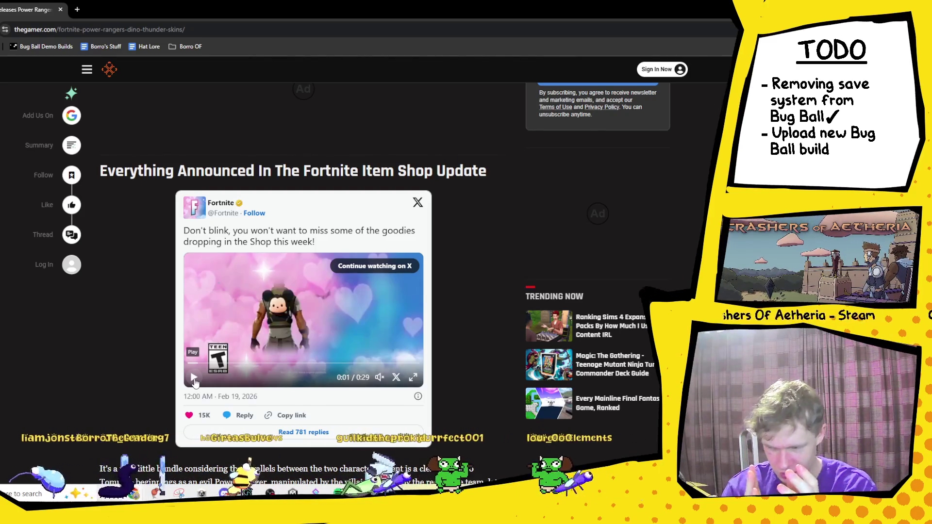
- Play and stop the Fortnite tweet video, then go back to the DuckDuckGo results
click(193, 378)
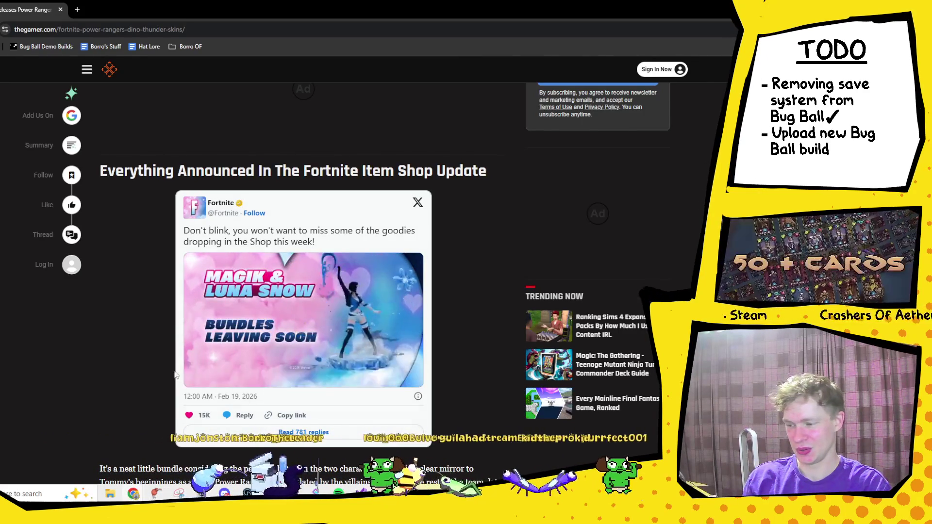
click(195, 378)
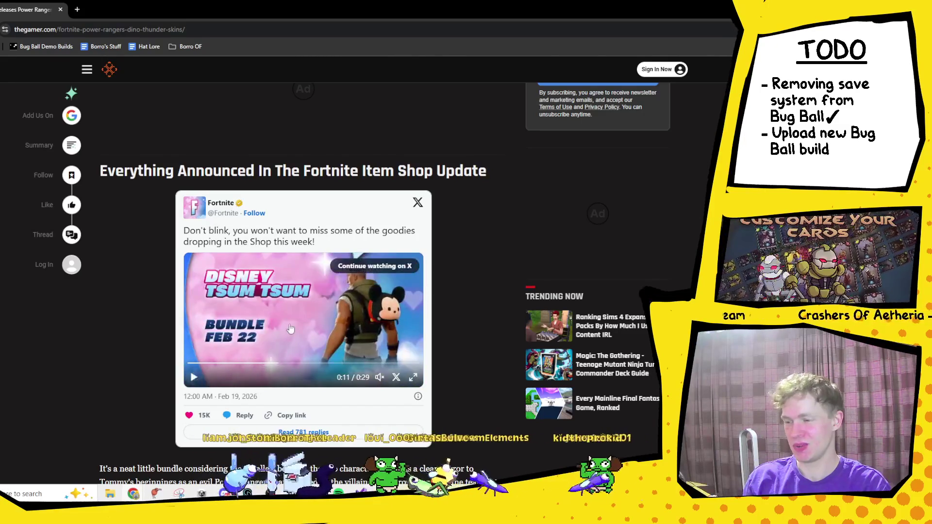
scroll(74, 206, down, 15)
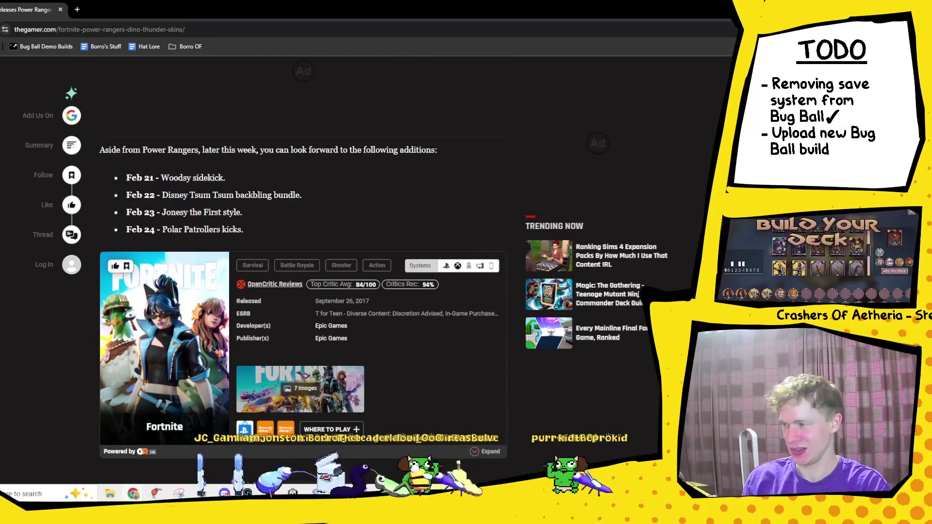
key(alt+Left)
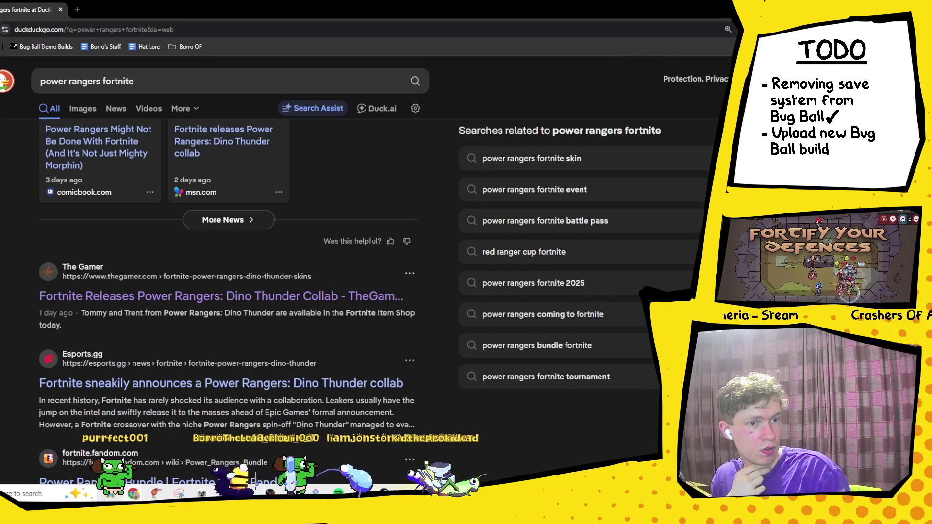
- Switch to the Twitch Clips Manager window with the PoQ Ring Fit Adventure clip and move it up
key(alt+Tab)
drag(310, 119, 300, 2)
- Replay the PoQ clip from 0:00, then go back to DuckDuckGo's 'power rangers fortnite' results
click(146, 371)
click(94, 363)
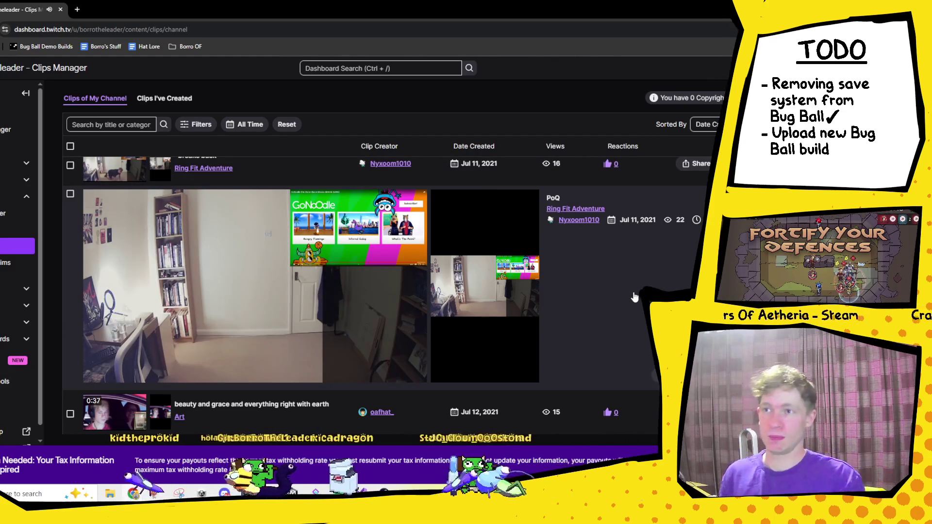
mouse_move(529, 205)
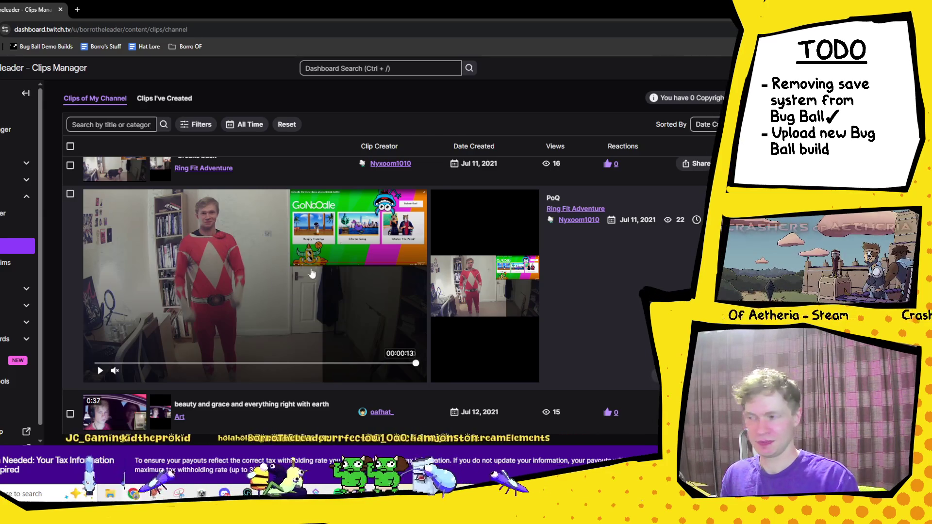
scroll(410, 313, up, 1)
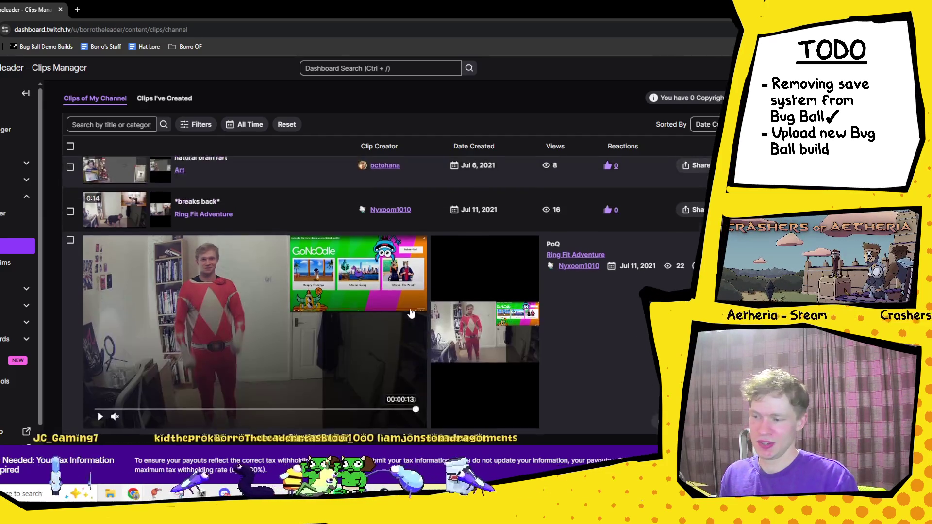
scroll(339, 311, down, 2)
scroll(291, 315, up, 3)
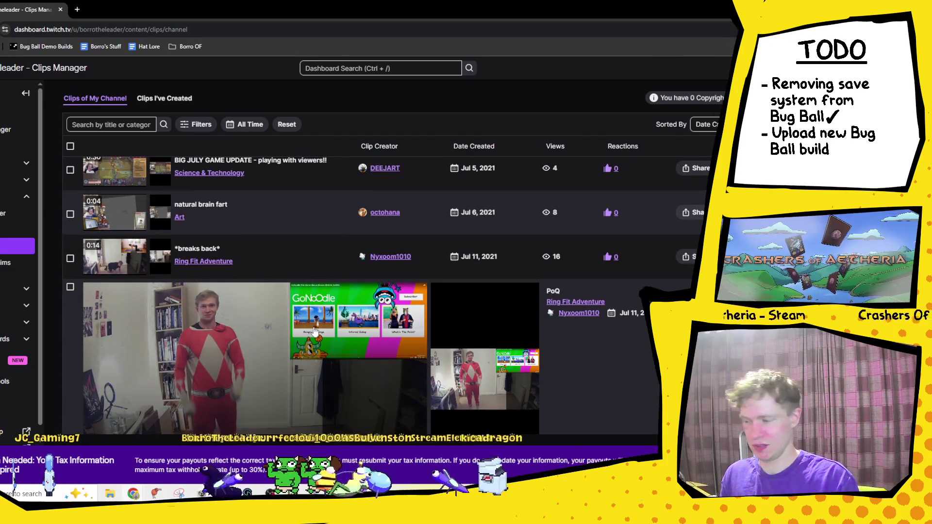
scroll(342, 250, down, 2)
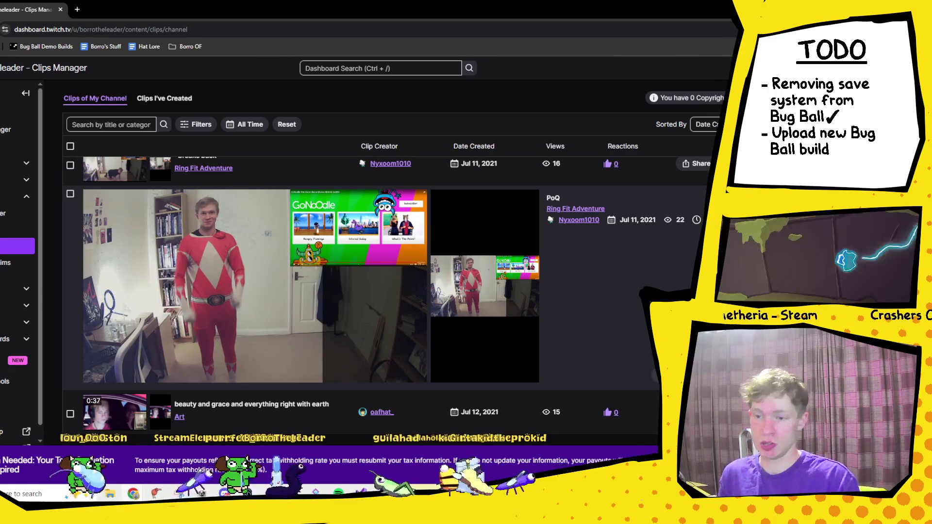
key(alt+Left)
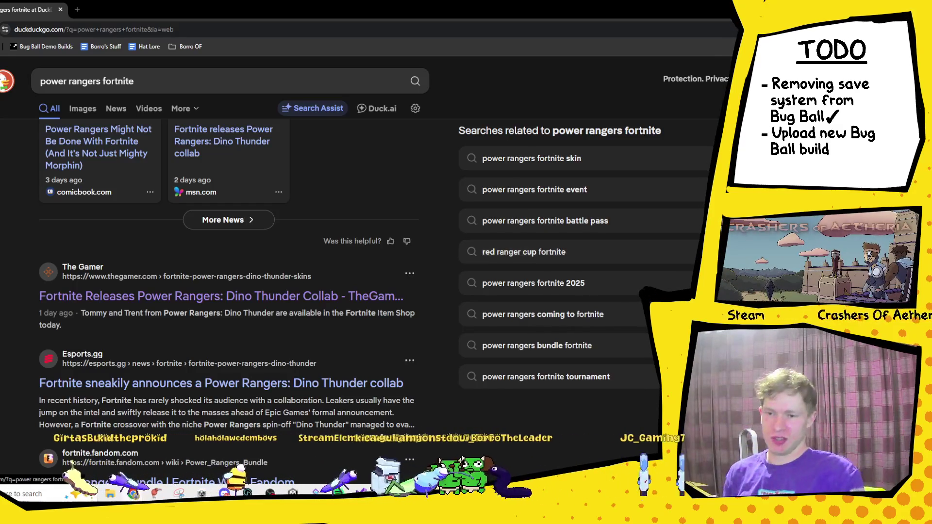
- Close SteamPipe Build Uploader and Unity's Build Settings, and hide Chrome and both Explorer windows
key(alt+Tab)
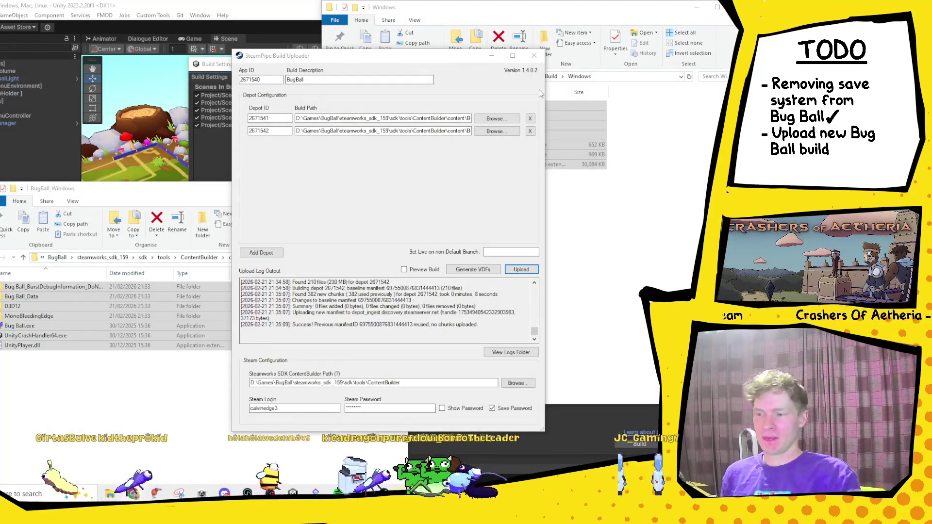
click(534, 56)
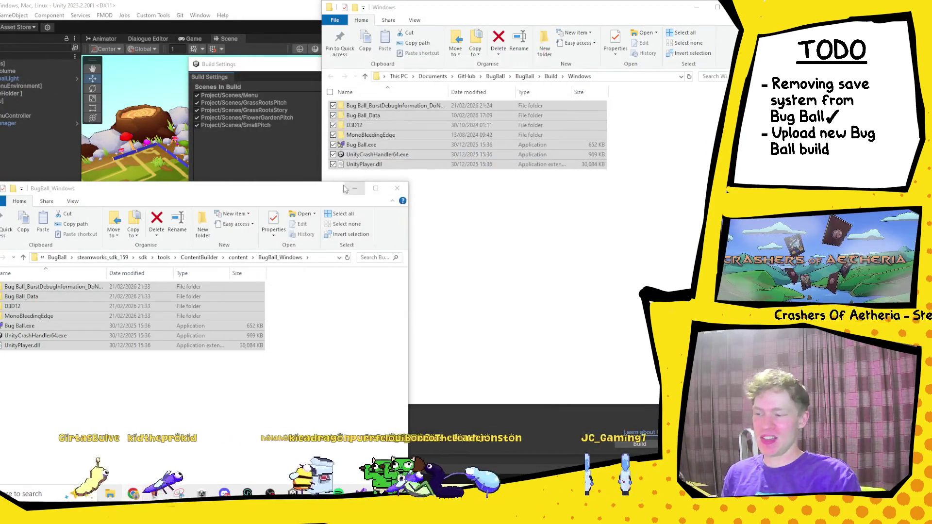
click(696, 7)
drag(219, 188, 218, 0)
key(super+Down)
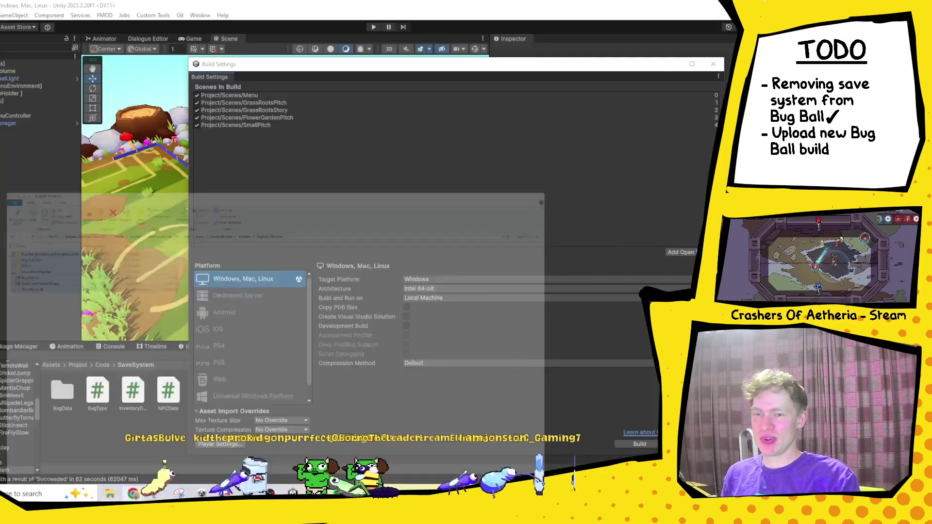
click(713, 63)
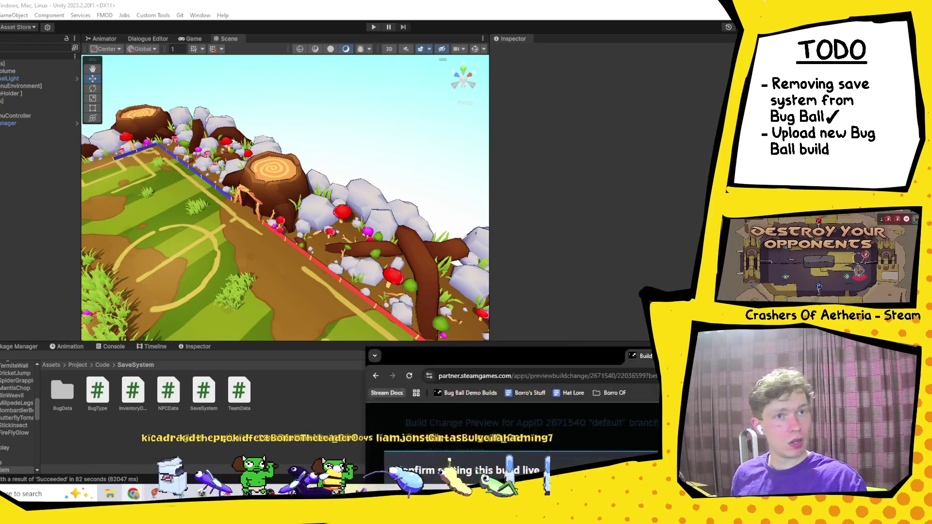
- Confirm build 22036599 live on Bug Ball Demo's default branch, check its branch options, and return to Unity
key(alt+Tab)
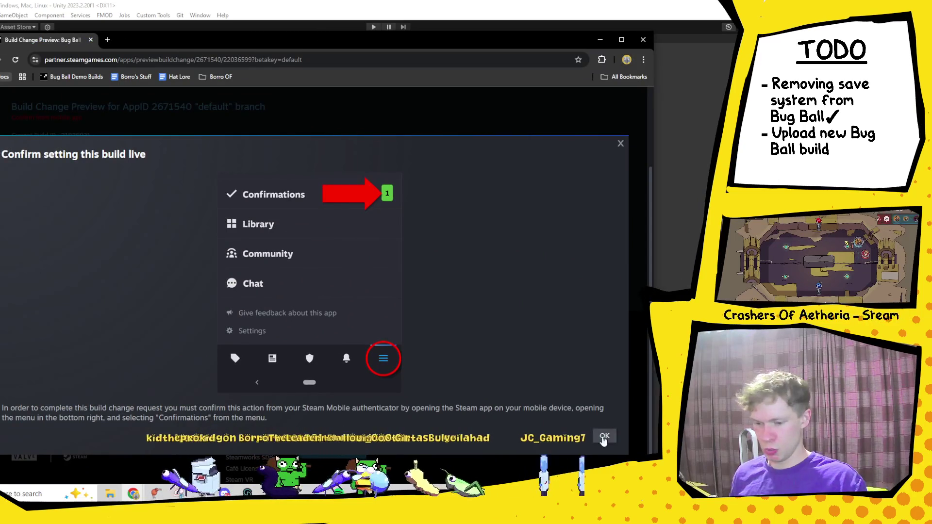
click(603, 436)
scroll(292, 305, down, 3)
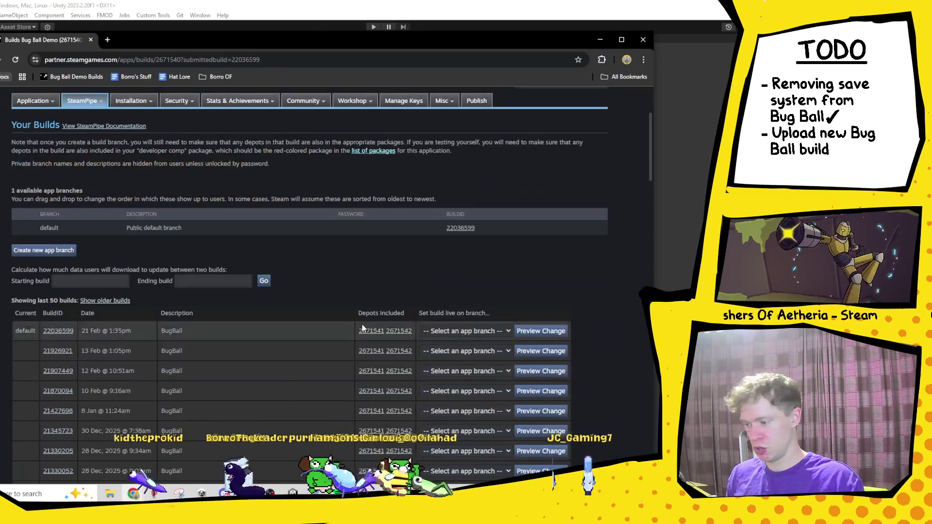
click(465, 331)
click(532, 298)
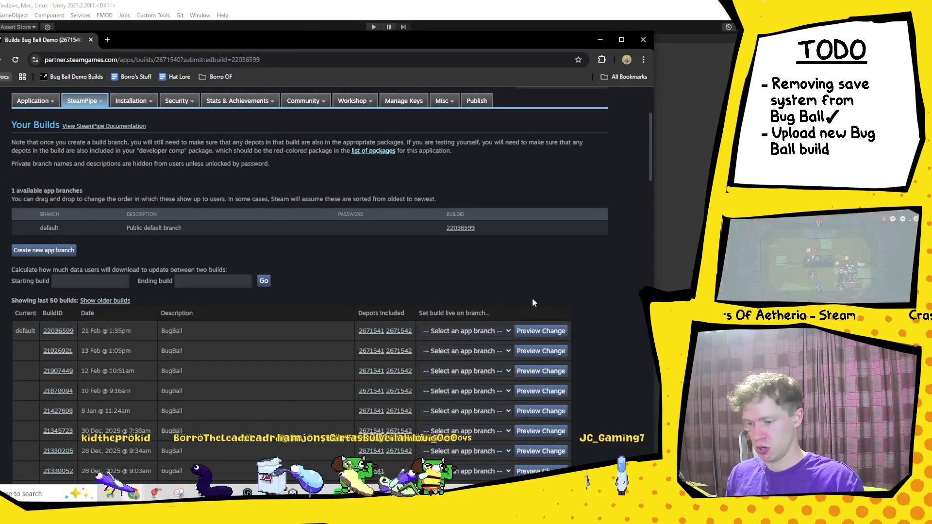
scroll(450, 319, up, 3)
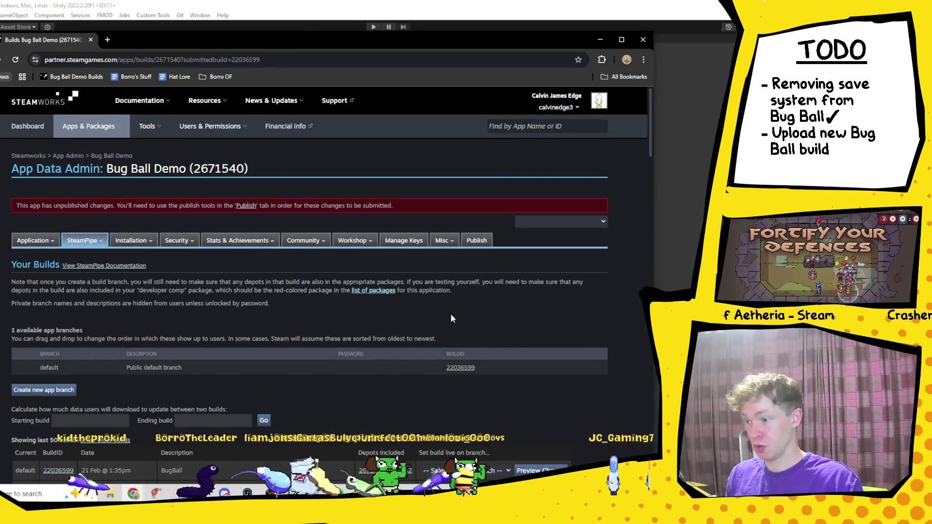
key(alt+Tab)
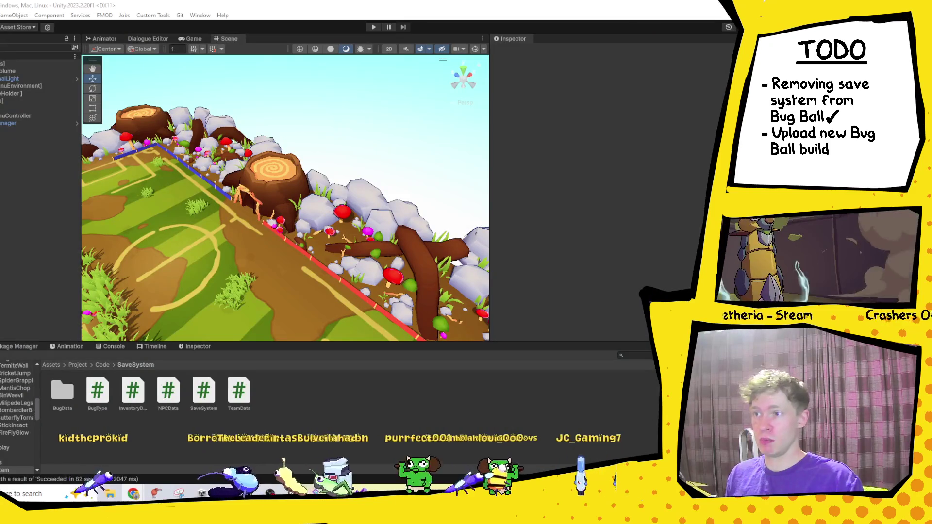
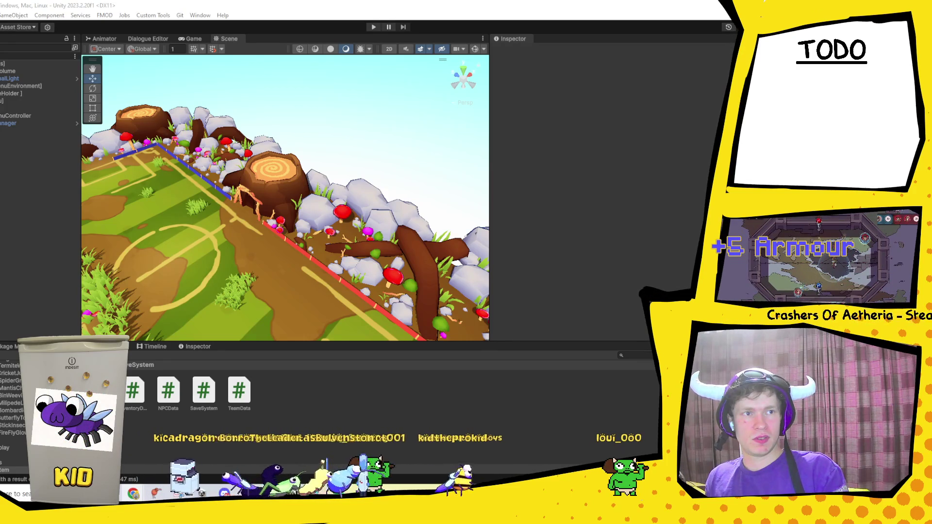
- Switch to the Chrome window with the Hat Lore Google Doc and maximize it
key(alt+Tab)
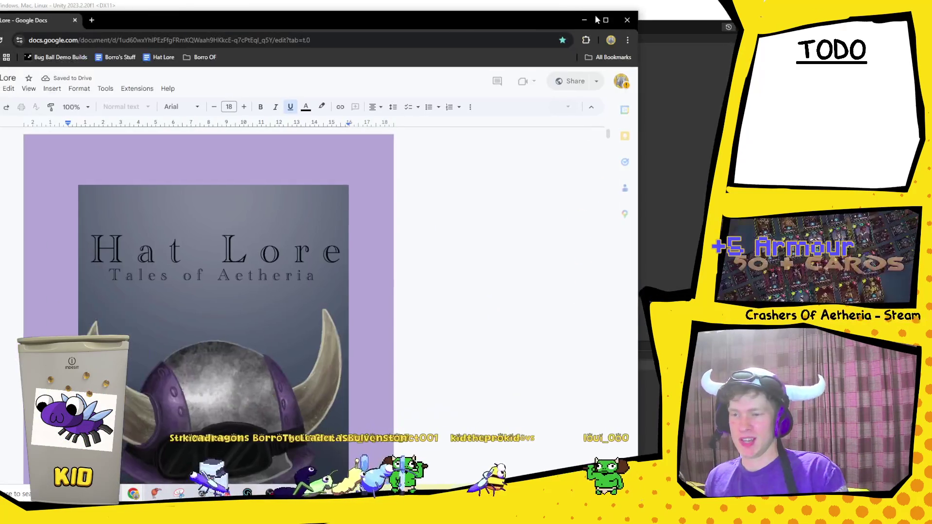
click(610, 21)
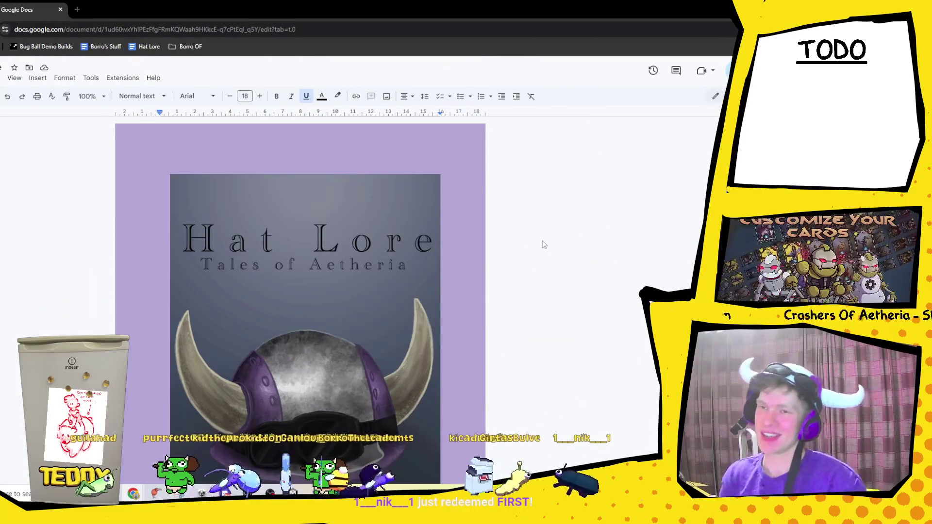
- Scroll down to the passage where Borro discovers Teddy has also entered the fight ring
scroll(542, 243, down, 20)
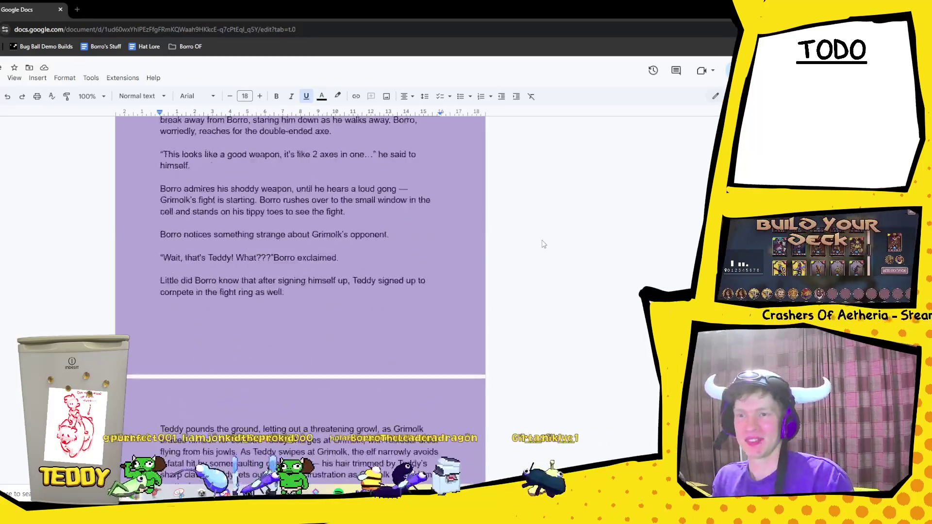
- Scroll through the Hat Lore story down to its last page
scroll(543, 243, down, 20)
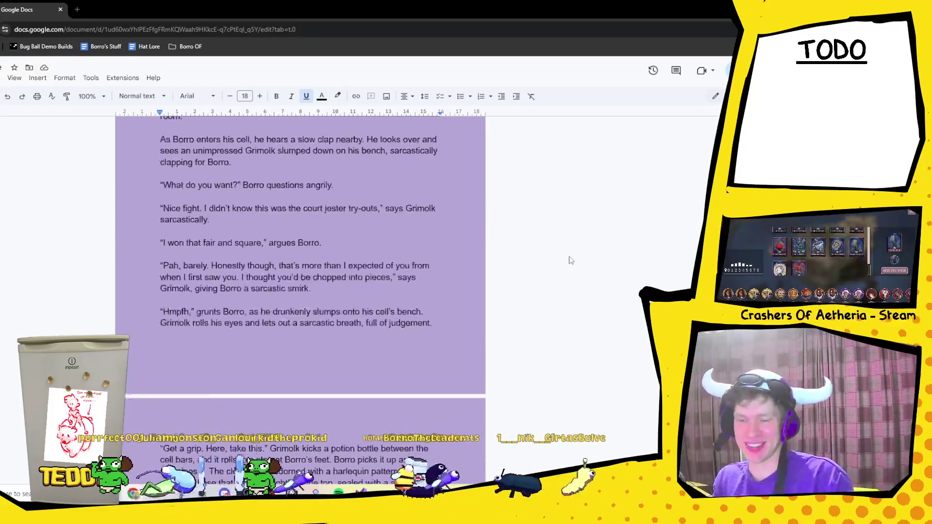
scroll(571, 260, down, 20)
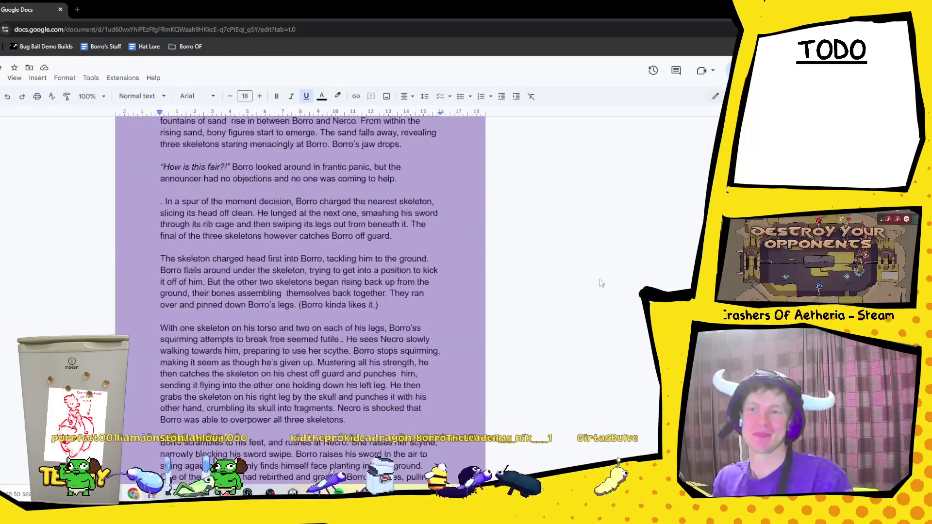
scroll(601, 282, down, 12)
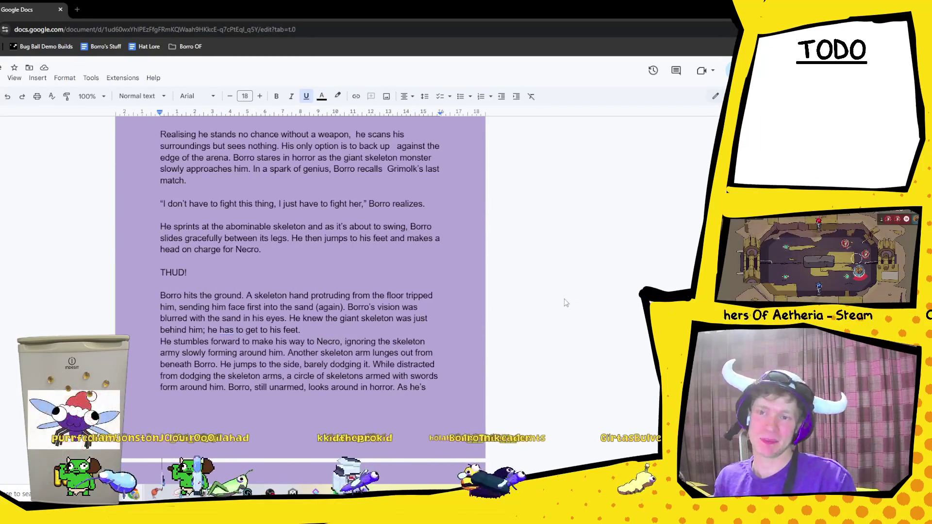
scroll(565, 303, down, 5)
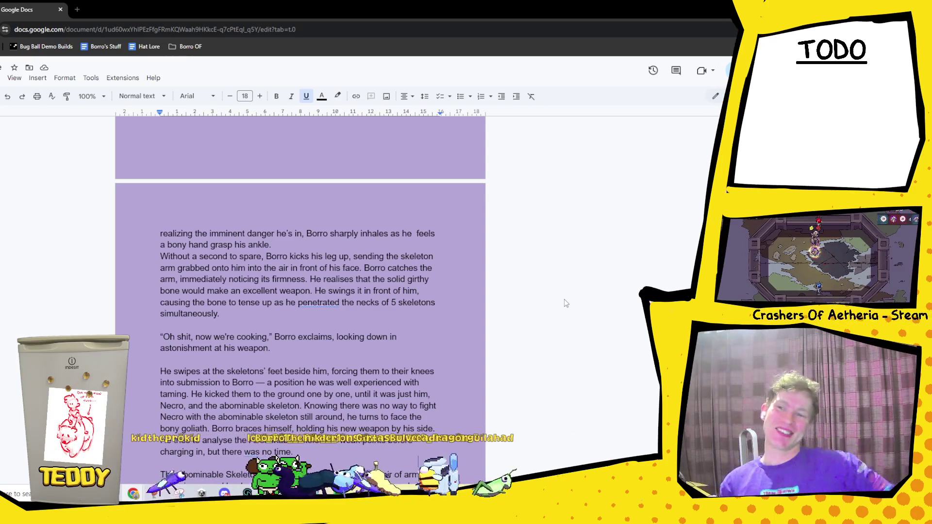
scroll(564, 299, down, 20)
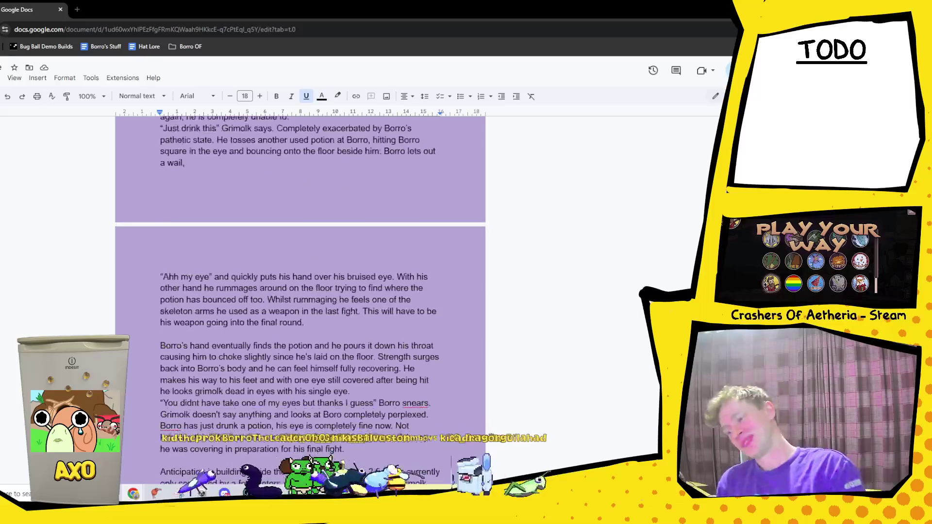
scroll(299, 296, down, 15)
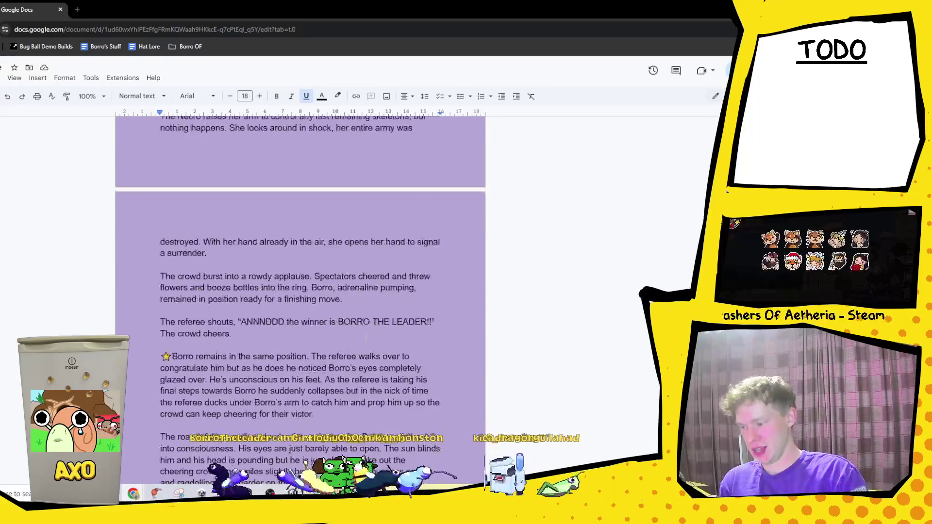
scroll(300, 297, down, 15)
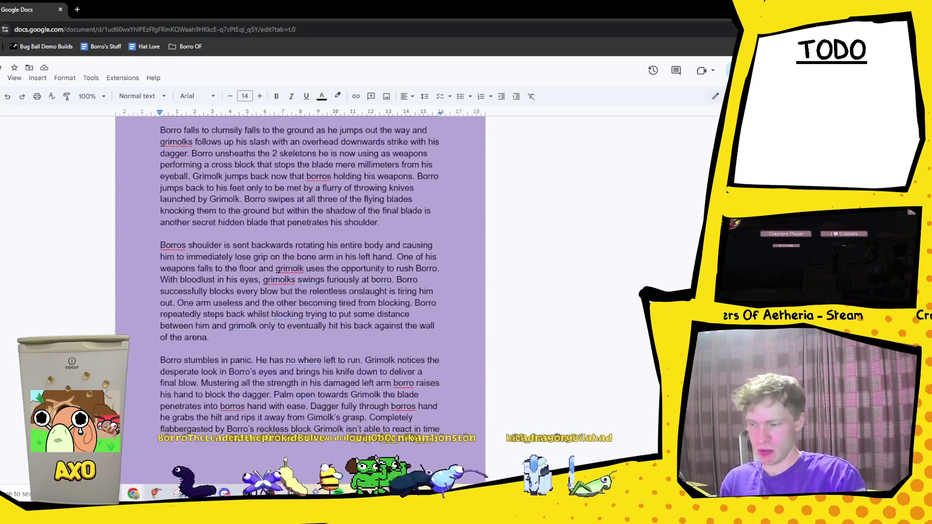
scroll(425, 321, down, 10)
scroll(425, 322, up, 4)
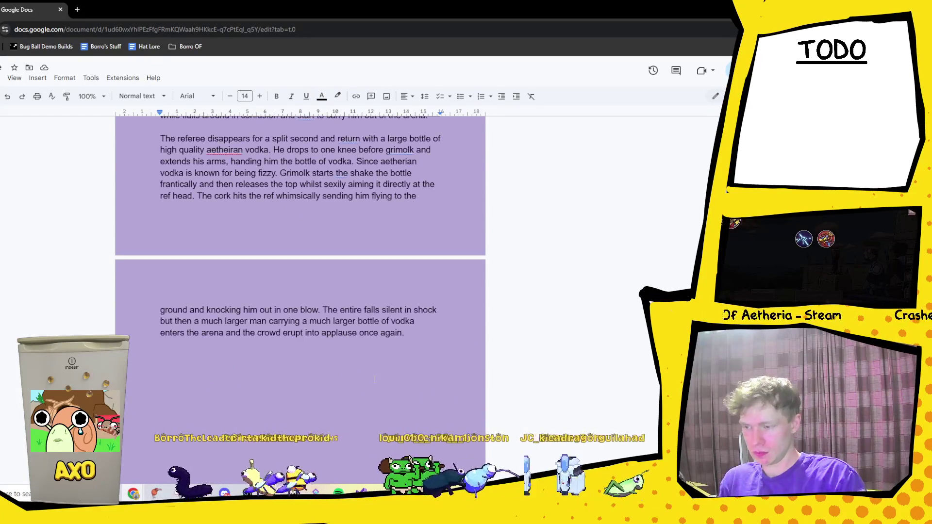
- Place the cursor after the story's final sentence ending 'once again.'
click(413, 344)
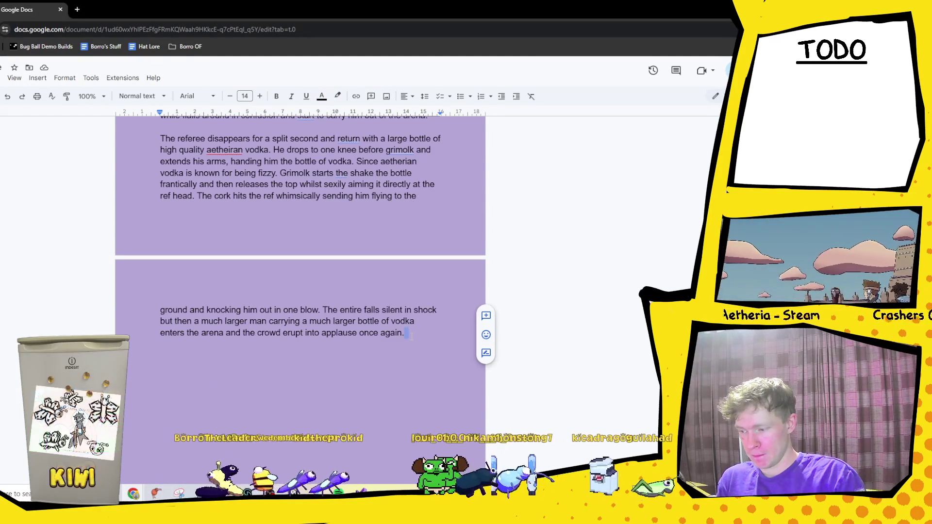
scroll(412, 336, up, 7)
scroll(408, 353, down, 8)
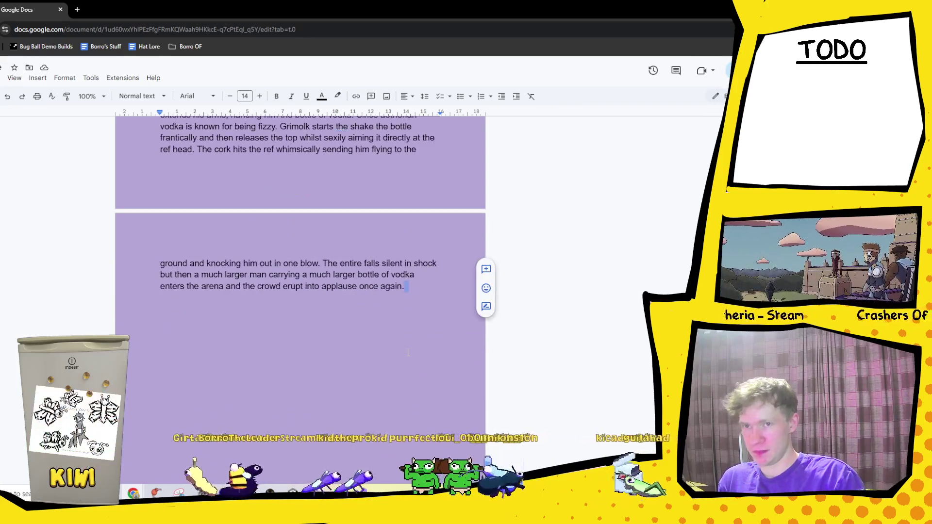
click(415, 292)
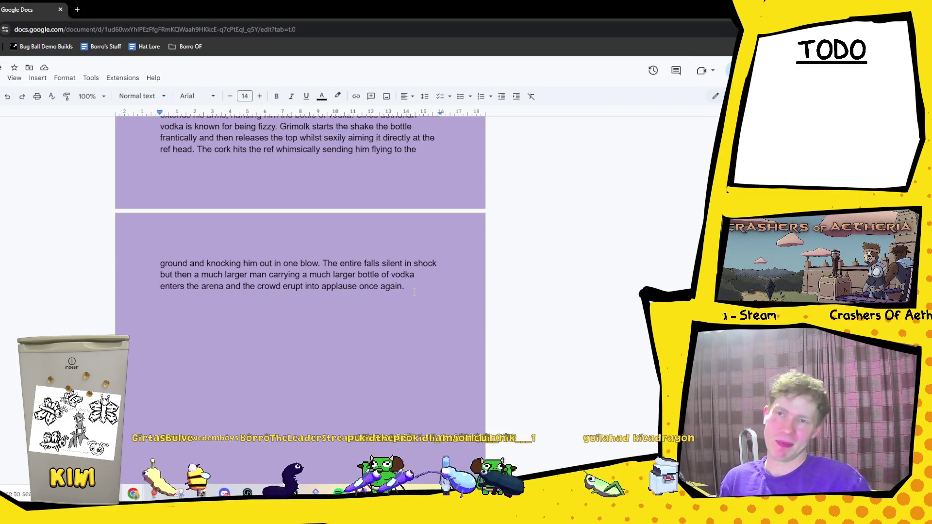